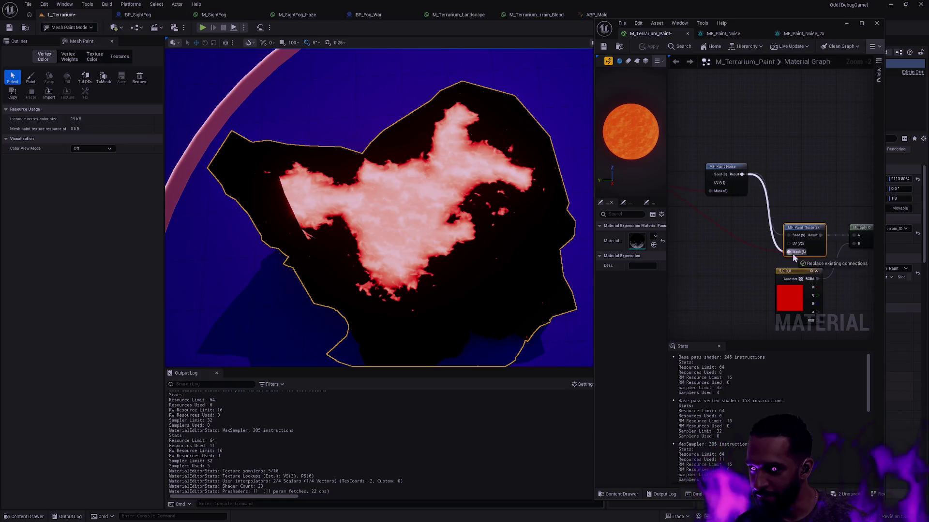
# Apply the changes to M_Terrarium_Paint and save the material
pyautogui.click(779, 238)
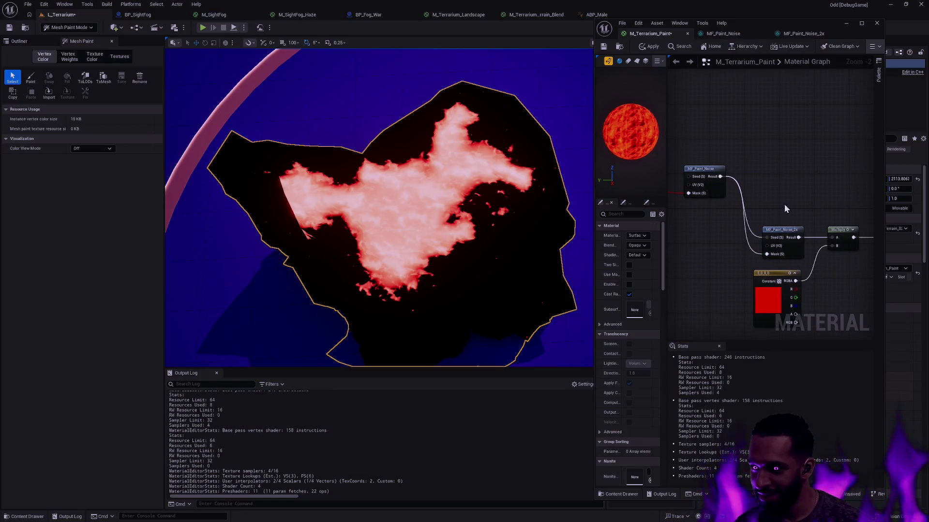
pyautogui.click(646, 47)
pyautogui.hotkey('ctrl', 's')
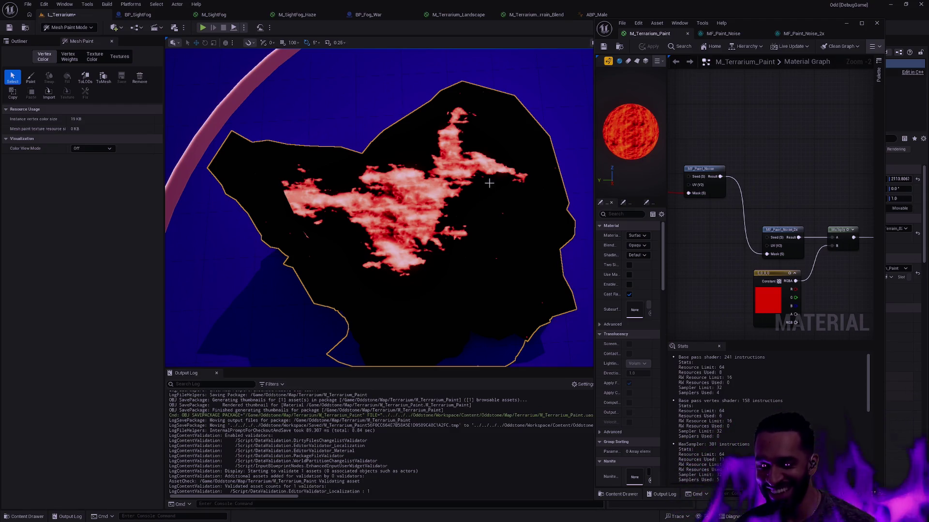
# Wire MF_Paint_Noise's Result pin into the Multiply node's A input
pyautogui.moveTo(791, 161); pyautogui.dragTo(828, 161)
pyautogui.moveTo(378, 208)
pyautogui.mouseDown()
pyautogui.moveTo(339, 203)
pyautogui.moveTo(323, 157)
pyautogui.mouseUp()
pyautogui.moveTo(764, 222)
pyautogui.mouseDown()
pyautogui.moveTo(754, 218)
pyautogui.moveTo(779, 223)
pyautogui.moveTo(733, 207)
pyautogui.mouseUp()
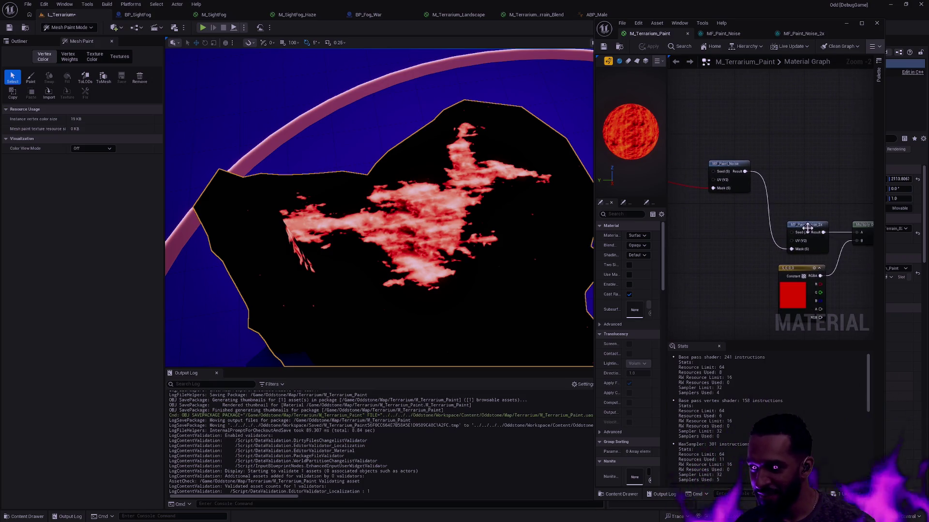
pyautogui.moveTo(806, 198); pyautogui.dragTo(760, 203)
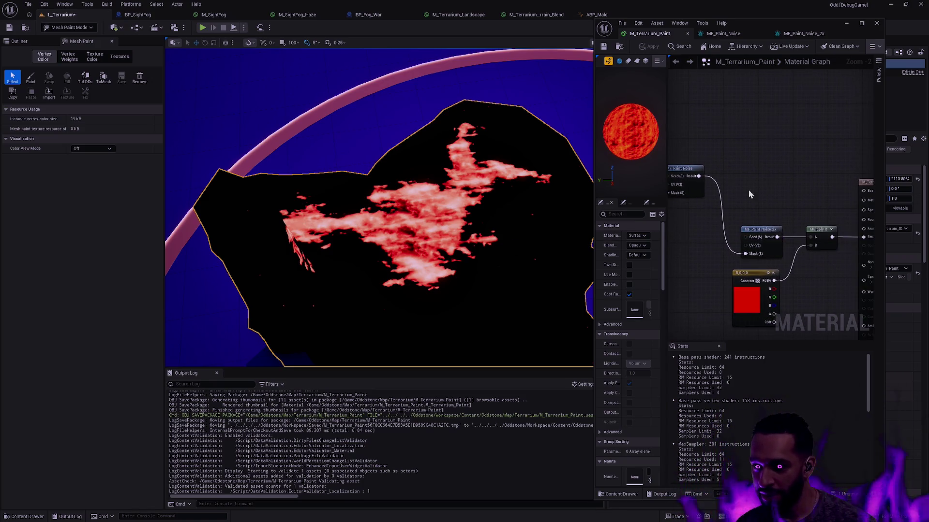
pyautogui.moveTo(699, 176)
pyautogui.mouseDown()
pyautogui.moveTo(812, 237)
pyautogui.moveTo(795, 237)
pyautogui.moveTo(813, 237)
pyautogui.mouseUp()
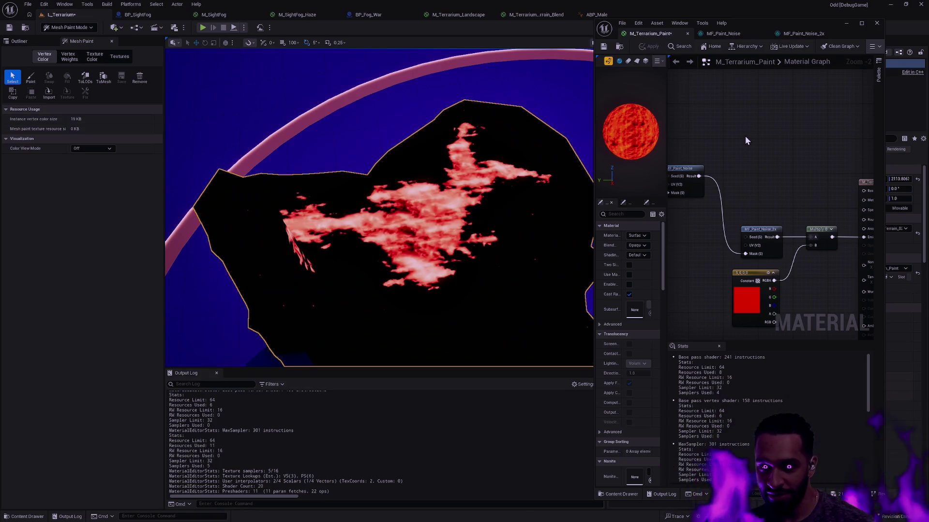
pyautogui.moveTo(535, 202)
pyautogui.mouseDown()
pyautogui.moveTo(498, 210)
pyautogui.moveTo(508, 211)
pyautogui.mouseUp()
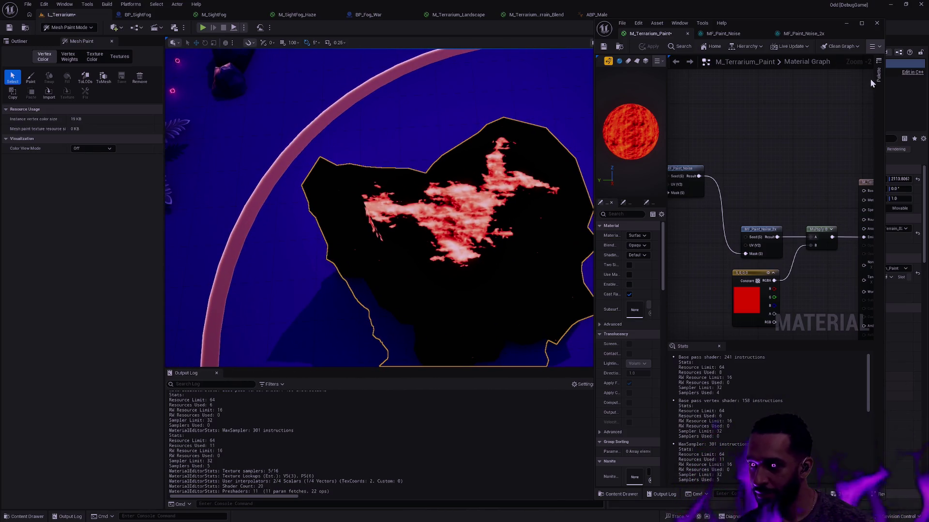
pyautogui.click(803, 34)
# Enter 12 for both ScaleX and ScaleY on MF_Paint_Noise_2x and apply
pyautogui.click(782, 143)
pyautogui.write('12')
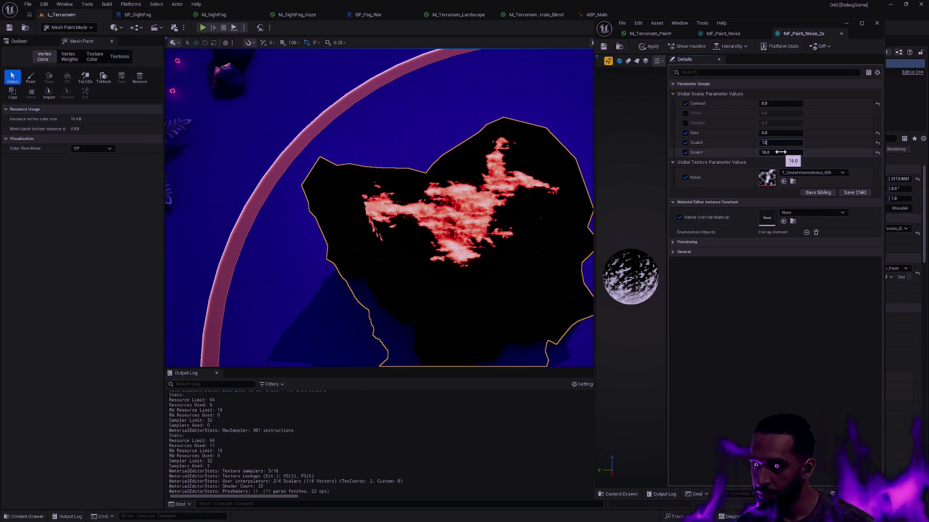
pyautogui.click(780, 153)
pyautogui.write('12')
pyautogui.press('Return')
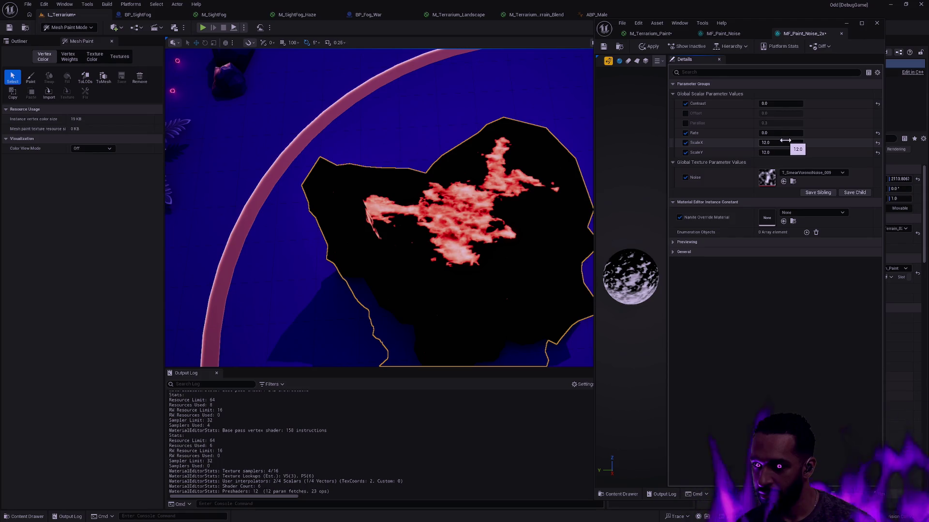
pyautogui.click(650, 47)
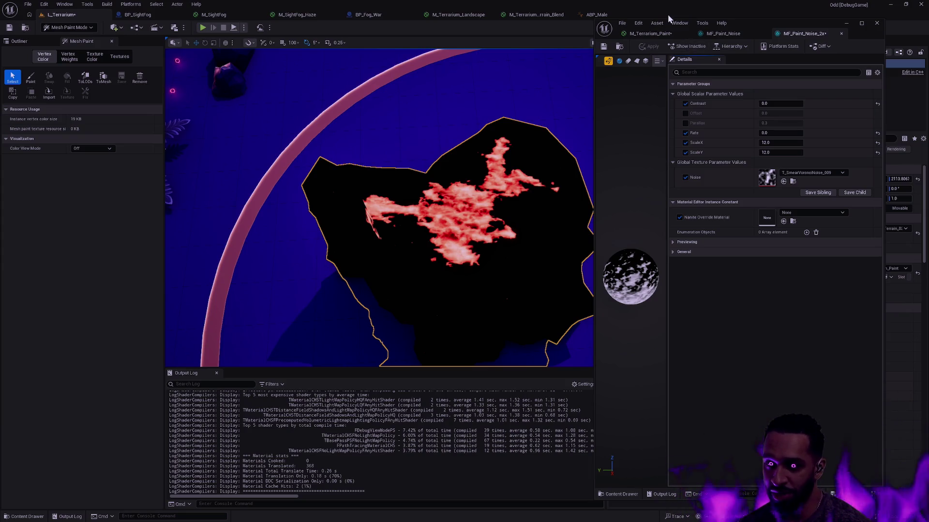
# Save the MF_Paint_Noise_2x instance and resize the material editor window
pyautogui.moveTo(761, 22)
pyautogui.mouseDown()
pyautogui.moveTo(788, 12)
pyautogui.moveTo(789, 22)
pyautogui.mouseUp()
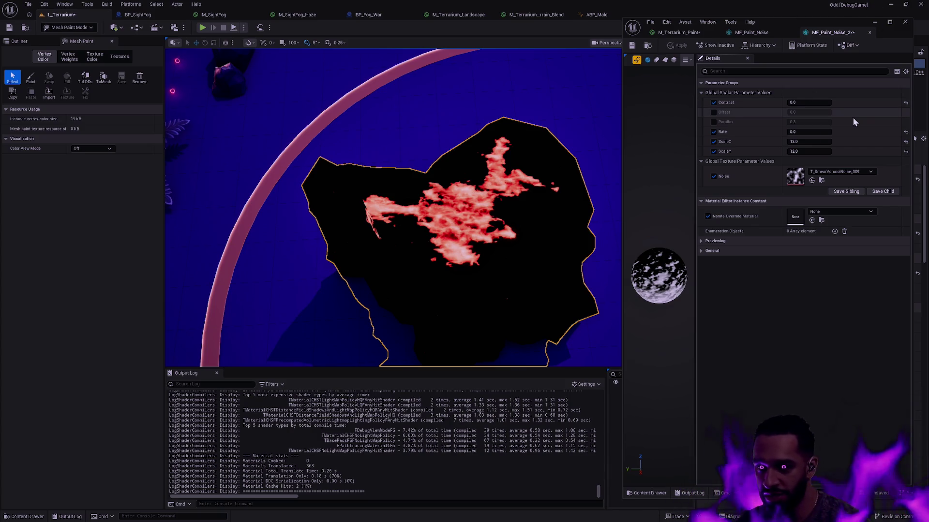
pyautogui.hotkey('ctrl', 's')
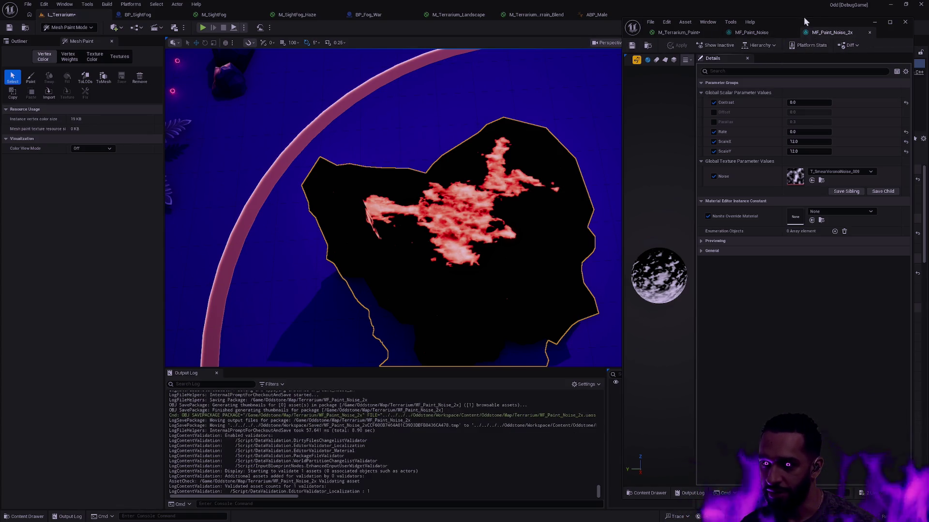
pyautogui.moveTo(808, 17); pyautogui.dragTo(808, 9)
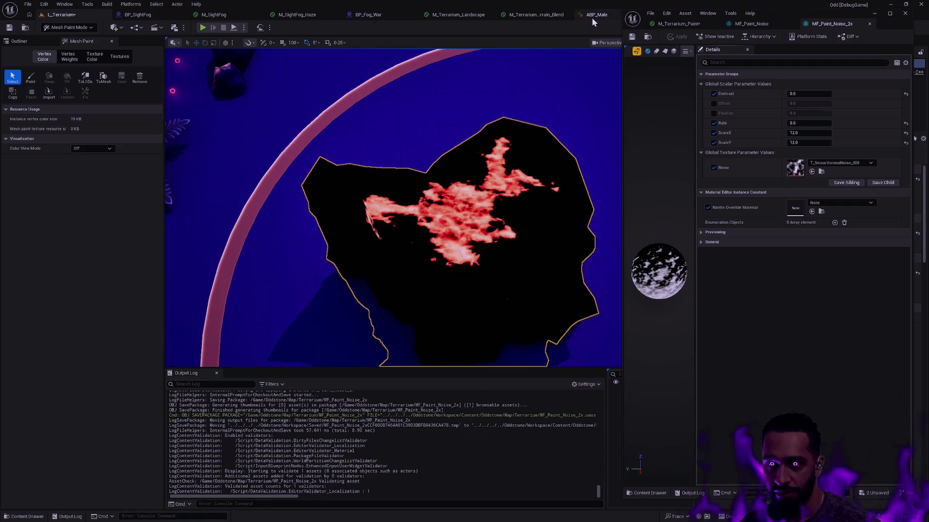
# Close the material editor without applying, go back to L_Terrarium and save the level
pyautogui.click(592, 14)
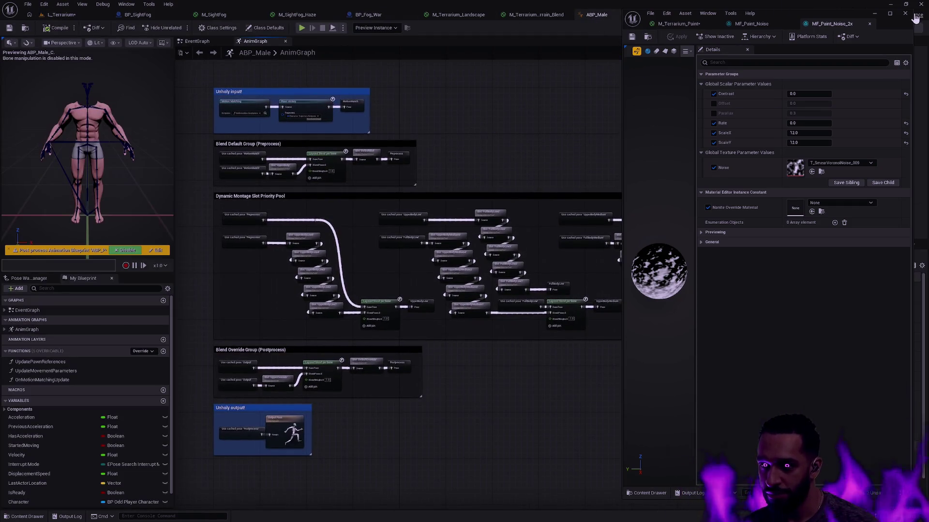
pyautogui.click(501, 281)
pyautogui.moveTo(579, 197)
pyautogui.mouseDown()
pyautogui.moveTo(555, 161)
pyautogui.moveTo(491, 172)
pyautogui.moveTo(658, 149)
pyautogui.moveTo(616, 191)
pyautogui.moveTo(564, 182)
pyautogui.mouseUp()
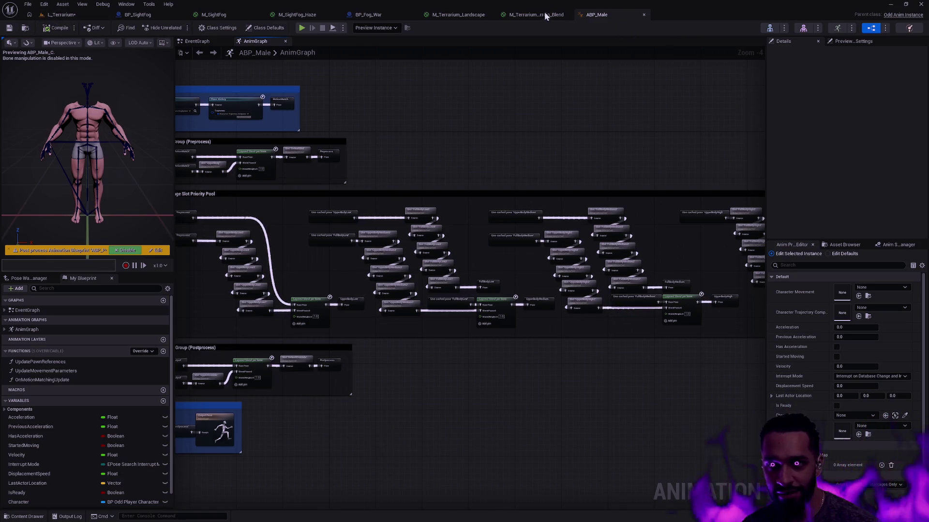
pyautogui.click(535, 15)
pyautogui.click(83, 18)
pyautogui.click(9, 28)
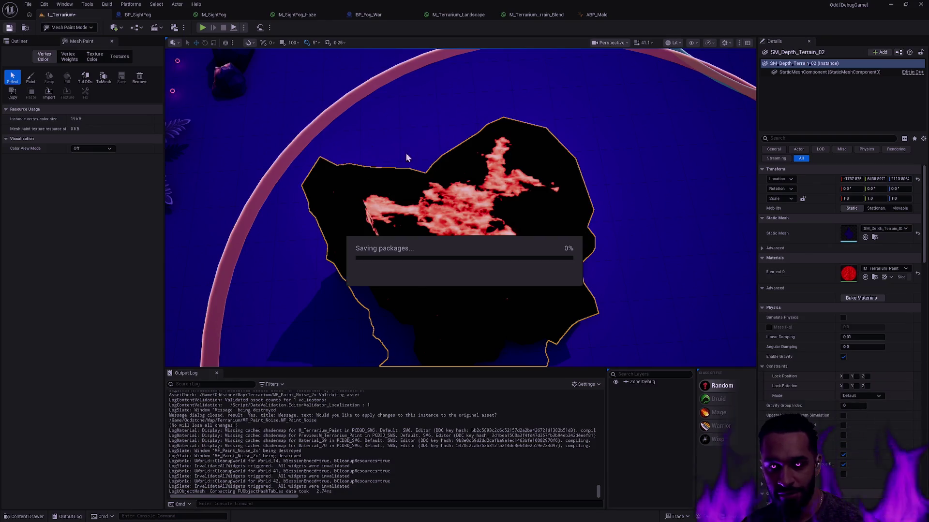
# Brush red vertex colour across the terrain blob's upper left and around its right edge
pyautogui.moveTo(516, 204); pyautogui.dragTo(510, 175)
pyautogui.click(29, 78)
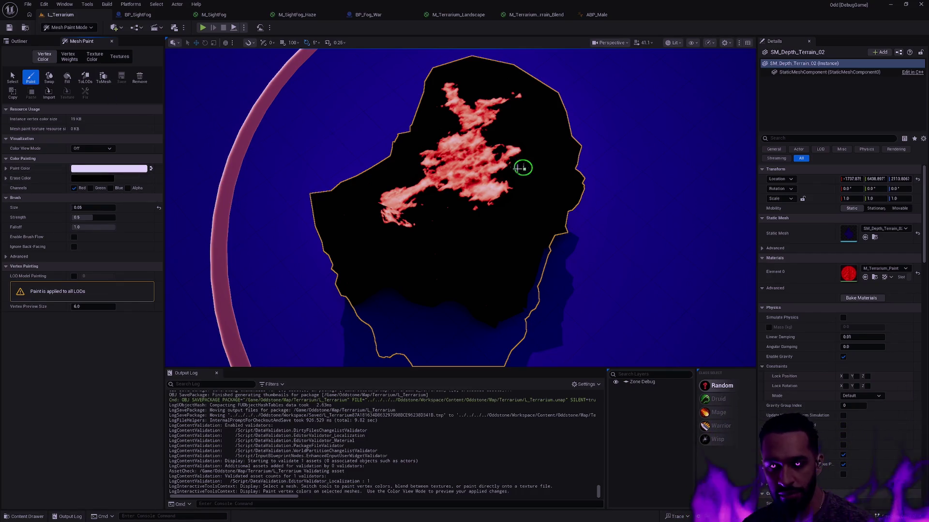
pyautogui.click(517, 180)
pyautogui.moveTo(515, 179)
pyautogui.mouseDown()
pyautogui.moveTo(523, 171)
pyautogui.moveTo(489, 120)
pyautogui.moveTo(516, 136)
pyautogui.moveTo(533, 173)
pyautogui.mouseUp()
pyautogui.scroll(5, 536, 193)
pyautogui.scroll(-2, 581, 223)
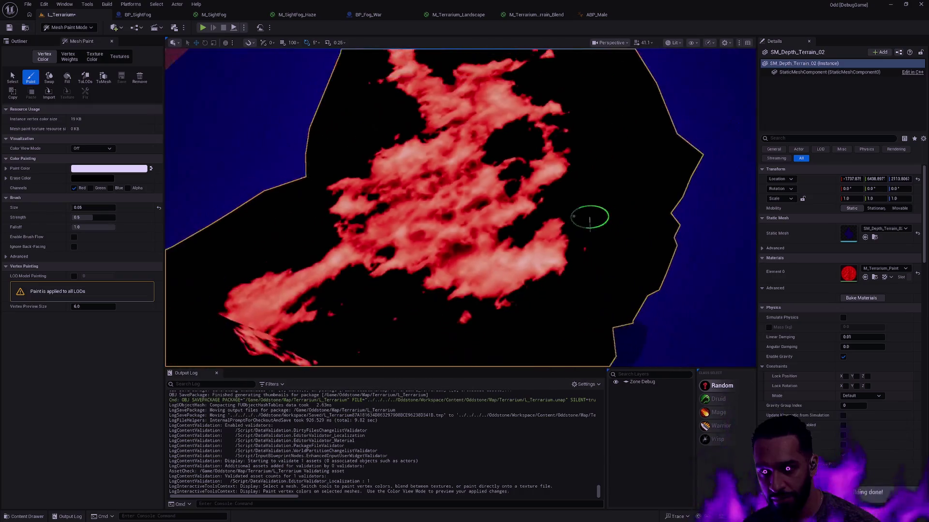
pyautogui.moveTo(514, 180)
pyautogui.mouseDown()
pyautogui.moveTo(518, 207)
pyautogui.moveTo(533, 218)
pyautogui.moveTo(523, 222)
pyautogui.moveTo(516, 211)
pyautogui.moveTo(518, 252)
pyautogui.moveTo(435, 208)
pyautogui.moveTo(353, 269)
pyautogui.moveTo(197, 280)
pyautogui.moveTo(353, 271)
pyautogui.moveTo(451, 250)
pyautogui.moveTo(442, 232)
pyautogui.moveTo(431, 233)
pyautogui.moveTo(451, 242)
pyautogui.moveTo(444, 235)
pyautogui.moveTo(436, 245)
pyautogui.moveTo(518, 246)
pyautogui.moveTo(408, 237)
pyautogui.moveTo(390, 253)
pyautogui.moveTo(465, 245)
pyautogui.moveTo(499, 265)
pyautogui.mouseUp()
# Paint red from mid-mesh up to the top, then reframe the painted terrain
pyautogui.scroll(5, 462, 295)
pyautogui.scroll(-5, 529, 353)
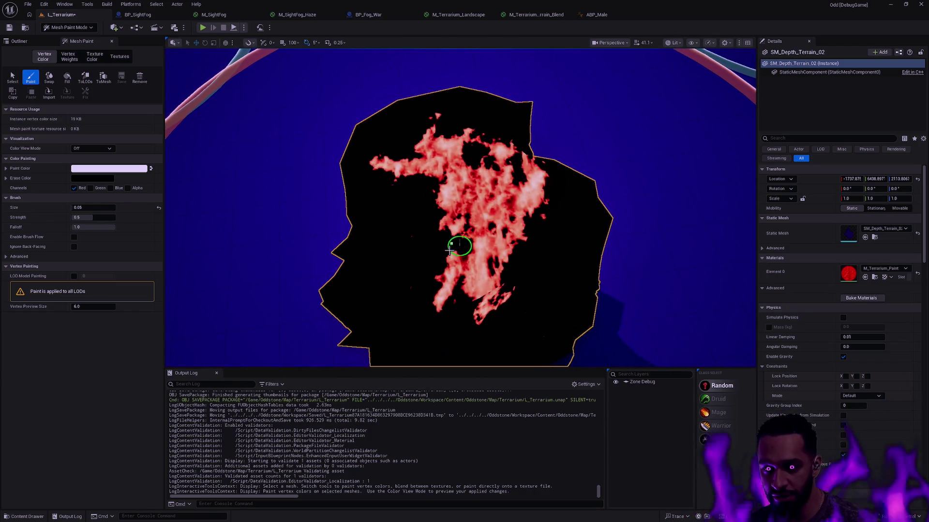
pyautogui.moveTo(450, 249)
pyautogui.mouseDown()
pyautogui.moveTo(465, 156)
pyautogui.moveTo(443, 130)
pyautogui.moveTo(477, 145)
pyautogui.moveTo(436, 118)
pyautogui.moveTo(434, 104)
pyautogui.moveTo(456, 119)
pyautogui.moveTo(417, 98)
pyautogui.moveTo(460, 119)
pyautogui.moveTo(456, 142)
pyautogui.moveTo(448, 115)
pyautogui.moveTo(427, 95)
pyautogui.moveTo(459, 112)
pyautogui.moveTo(503, 179)
pyautogui.mouseUp()
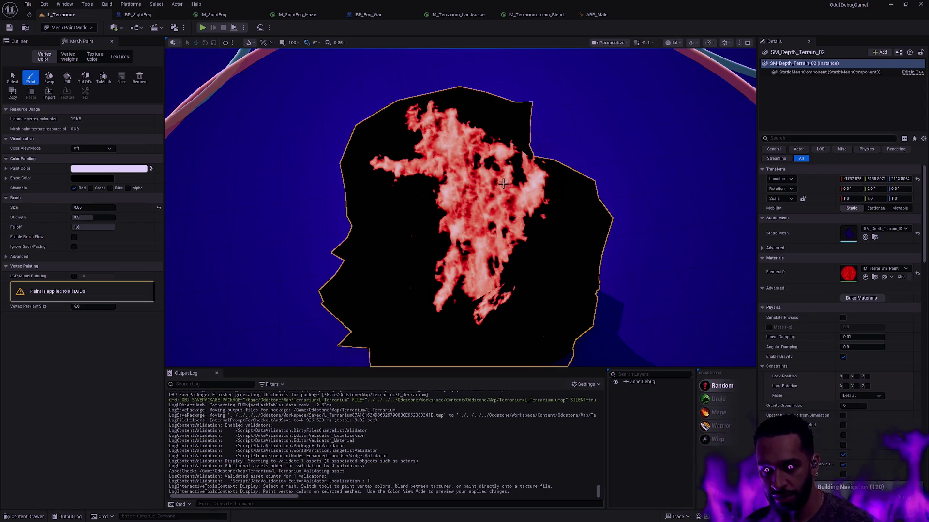
pyautogui.moveTo(259, 267)
pyautogui.mouseDown()
pyautogui.moveTo(311, 187)
pyautogui.moveTo(492, 241)
pyautogui.moveTo(517, 199)
pyautogui.mouseUp()
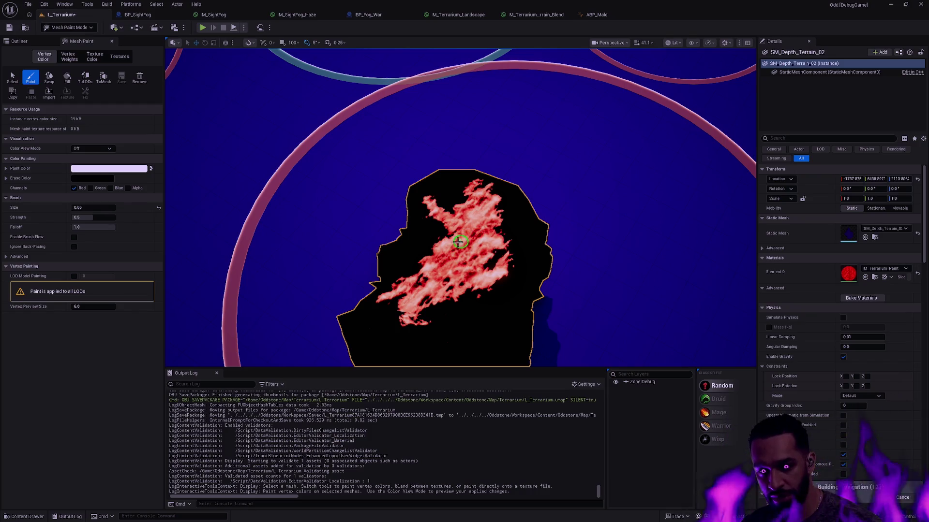
pyautogui.moveTo(518, 242); pyautogui.dragTo(474, 236)
pyautogui.moveTo(596, 264)
pyautogui.mouseDown()
pyautogui.moveTo(585, 260)
pyautogui.moveTo(596, 264)
pyautogui.mouseUp()
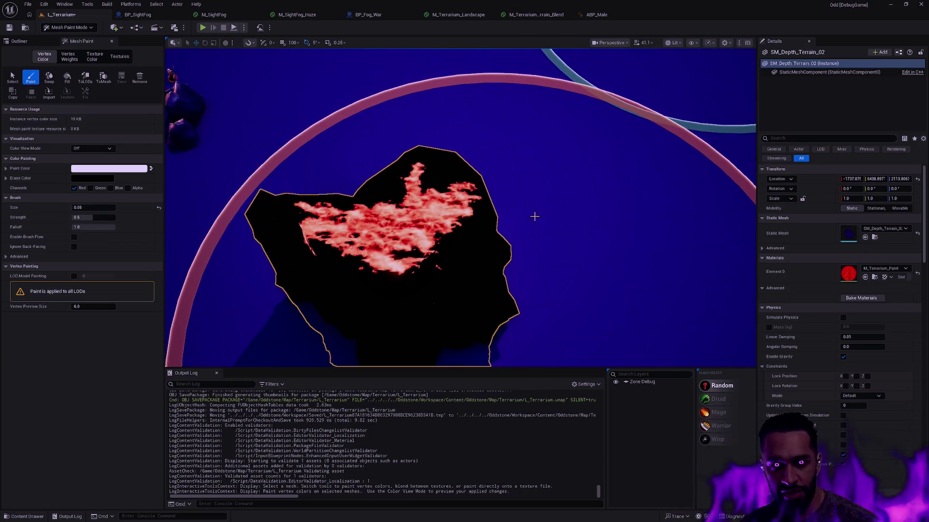
pyautogui.click(108, 149)
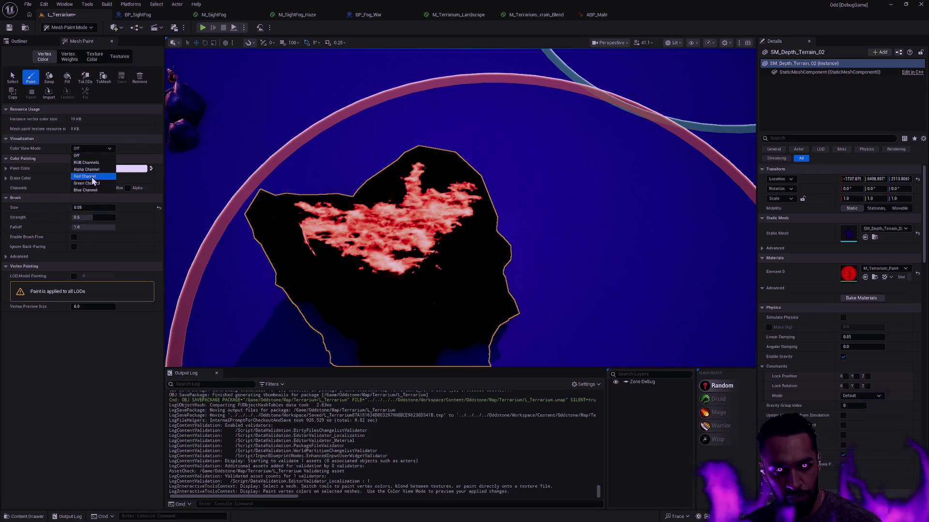
pyautogui.click(92, 178)
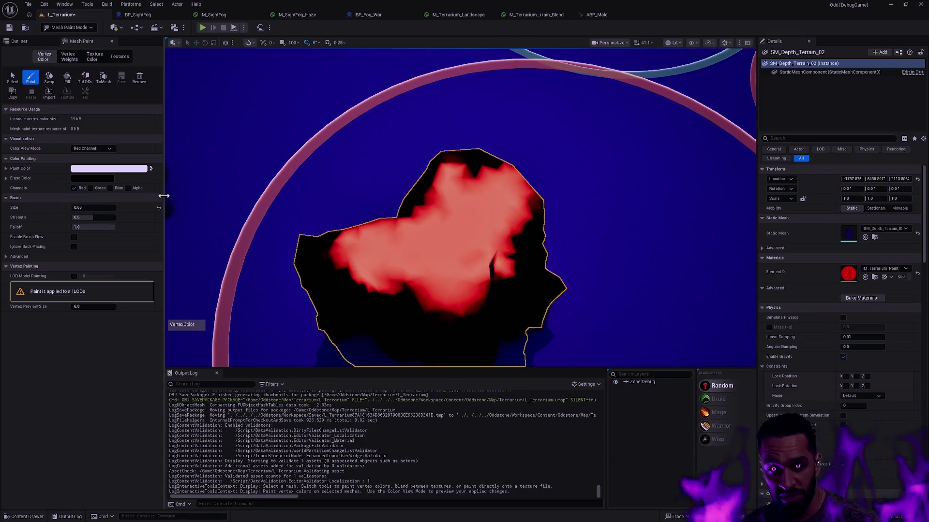
pyautogui.click(92, 148)
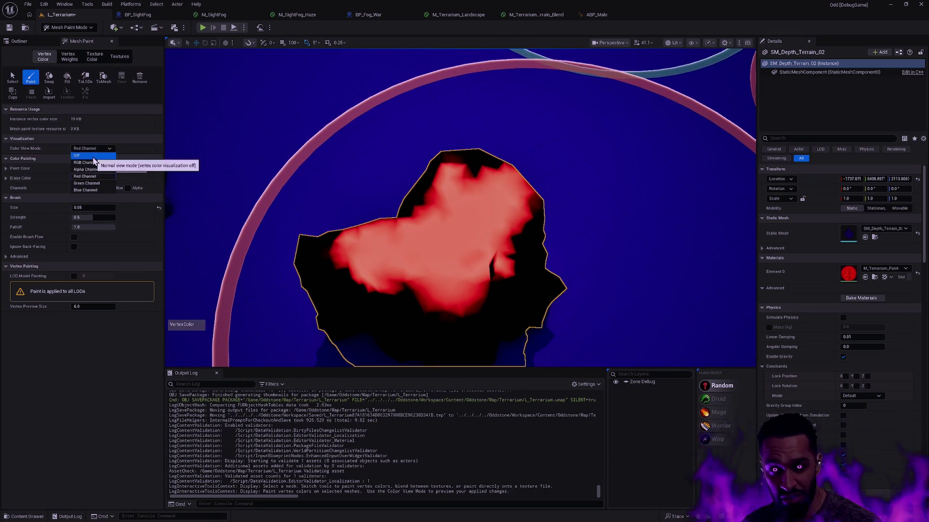
pyautogui.click(82, 156)
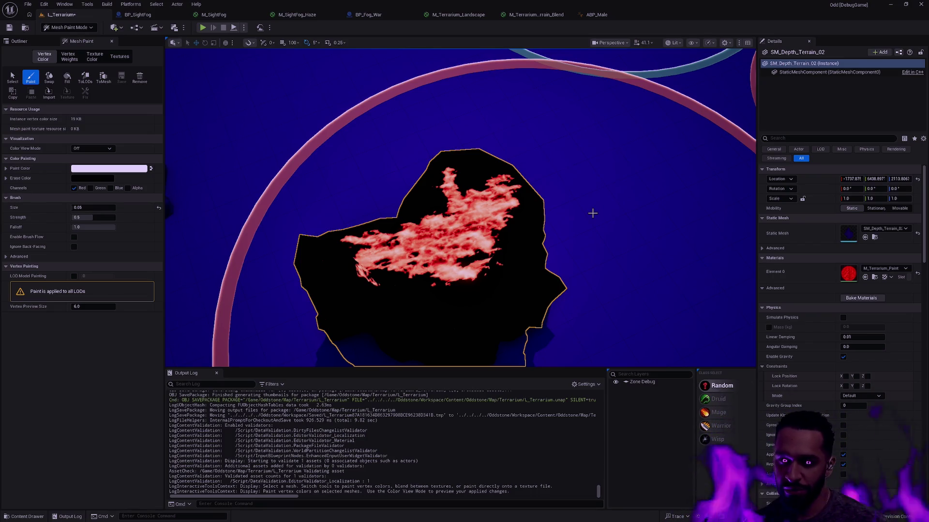
pyautogui.scroll(-5, 601, 194)
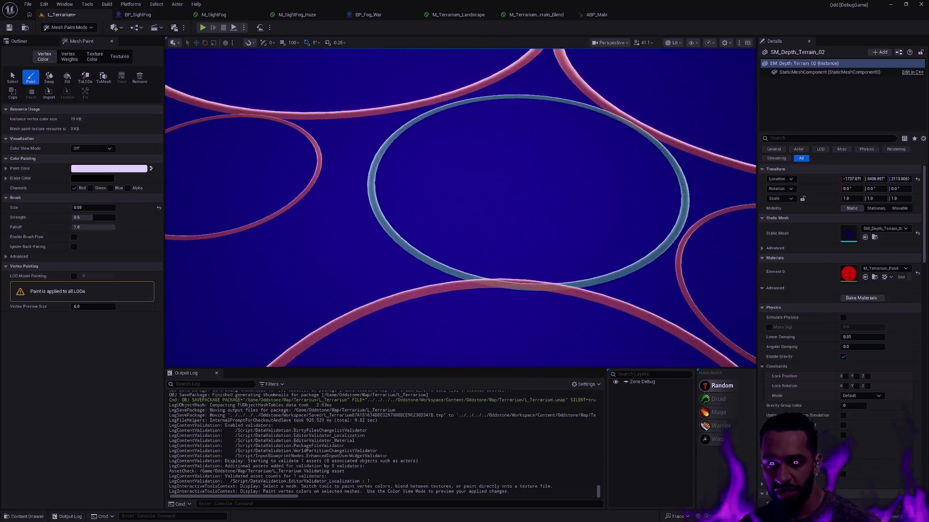
# Fly the viewport around to frame the red-painted terrain piece
pyautogui.press('a')
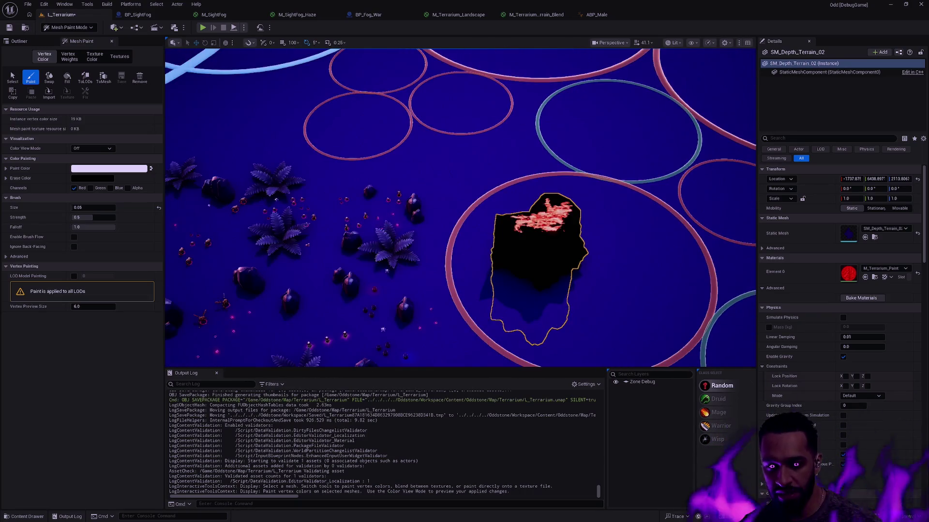
pyautogui.press('d')
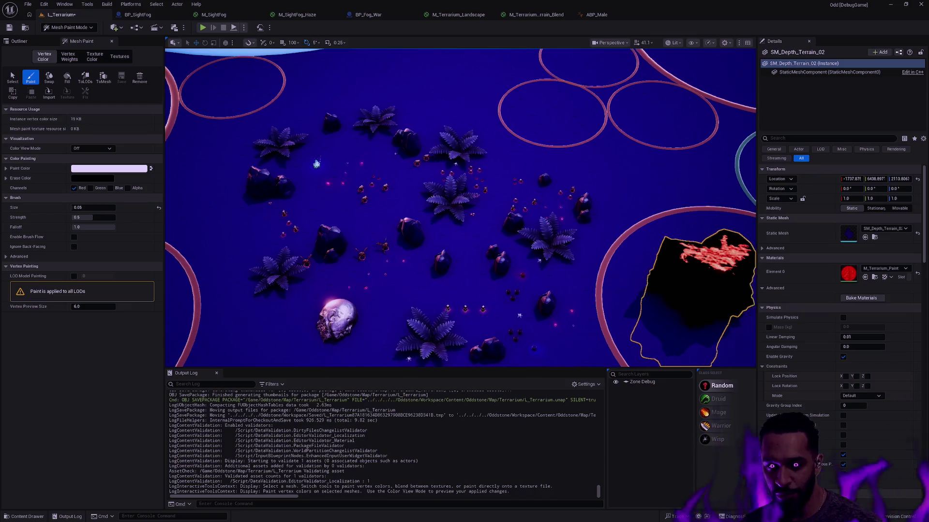
pyautogui.press('w')
pyautogui.press('w')
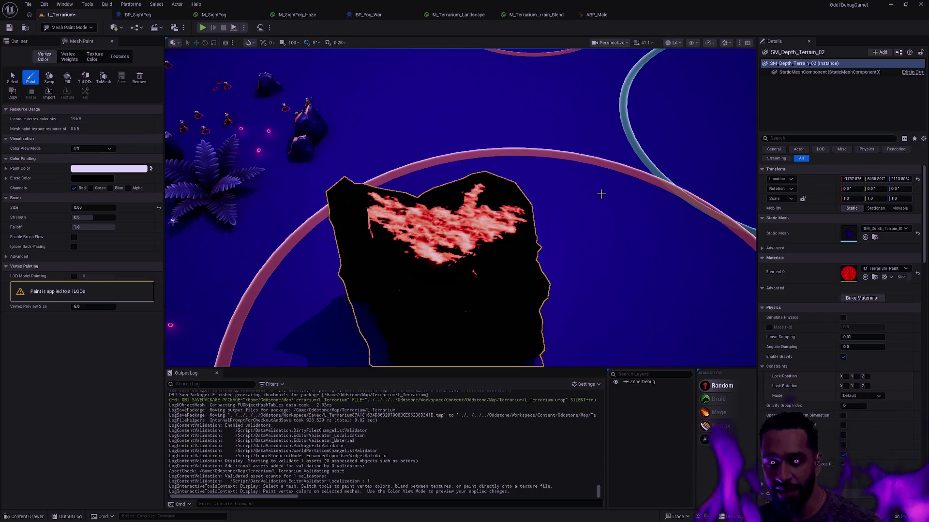
pyautogui.press('w')
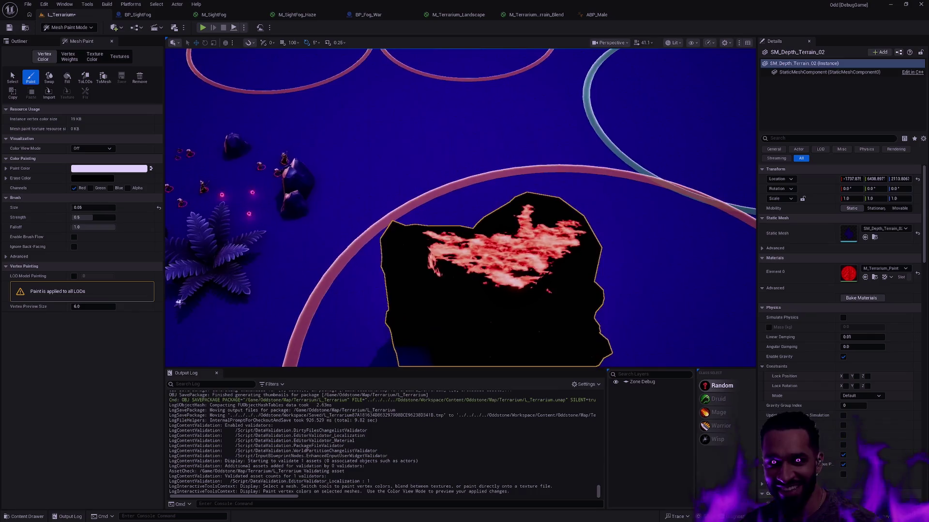
pyautogui.press('s')
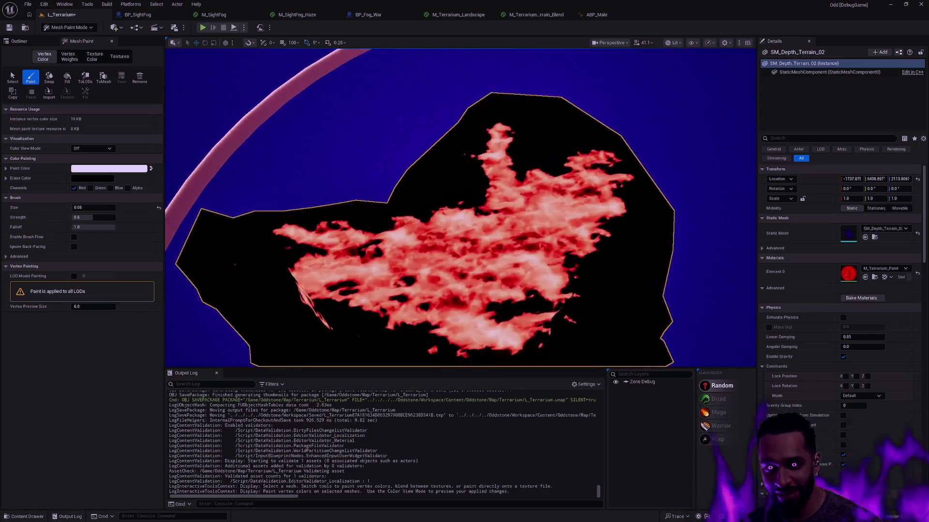
pyautogui.press('w')
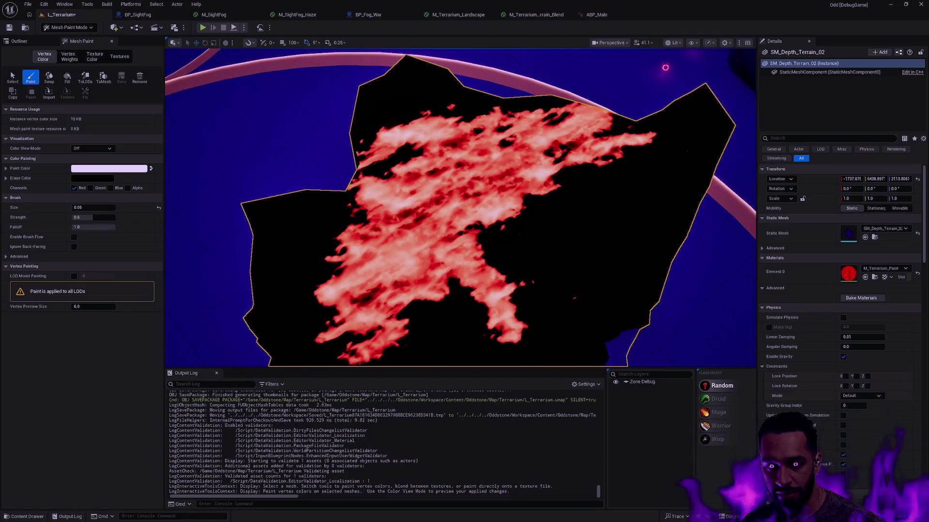
pyautogui.press('s')
pyautogui.press('w')
pyautogui.press('s')
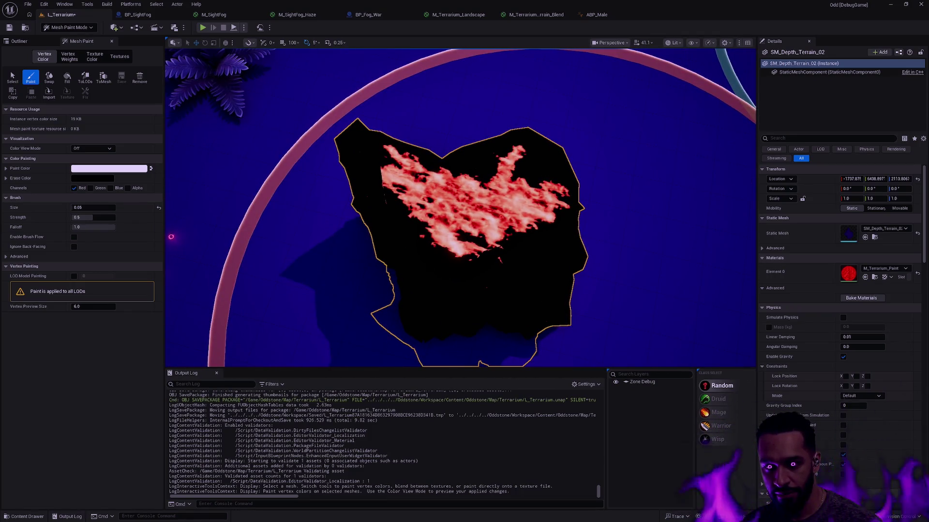
pyautogui.press('s')
pyautogui.press('w')
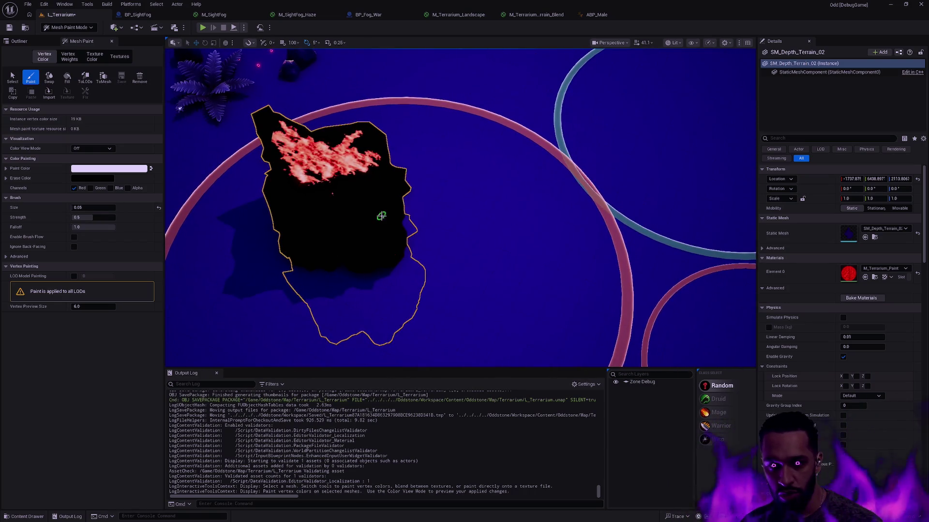
# Duplicate the terrain sideways as SM_Depth_Terrain_3 and rotate the copy to about -65°
pyautogui.hotkey('shift', '1')
pyautogui.moveTo(324, 156)
pyautogui.mouseDown()
pyautogui.moveTo(467, 189)
pyautogui.moveTo(437, 184)
pyautogui.moveTo(446, 149)
pyautogui.mouseUp()
pyautogui.press('e')
pyautogui.moveTo(446, 196)
pyautogui.mouseDown()
pyautogui.moveTo(454, 182)
pyautogui.moveTo(443, 159)
pyautogui.moveTo(452, 166)
pyautogui.moveTo(447, 123)
pyautogui.mouseUp()
pyautogui.press('w')
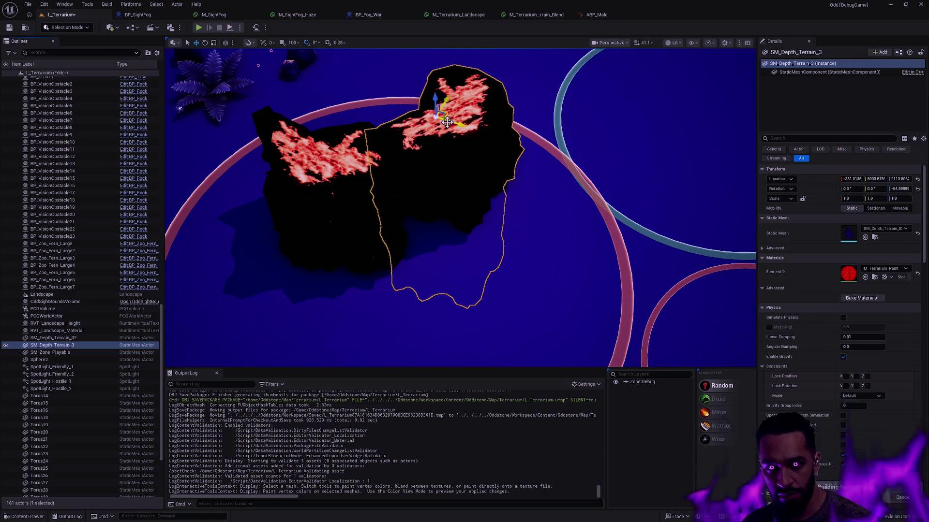
# Remove the duplicate's vertex colours and fill it black, then restore the light paint colour
pyautogui.hotkey('shift', '4')
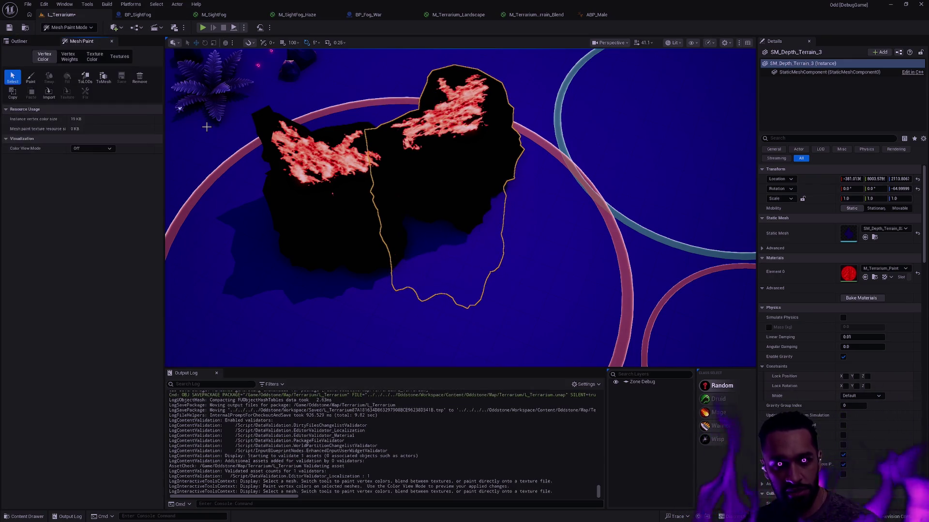
pyautogui.click(144, 78)
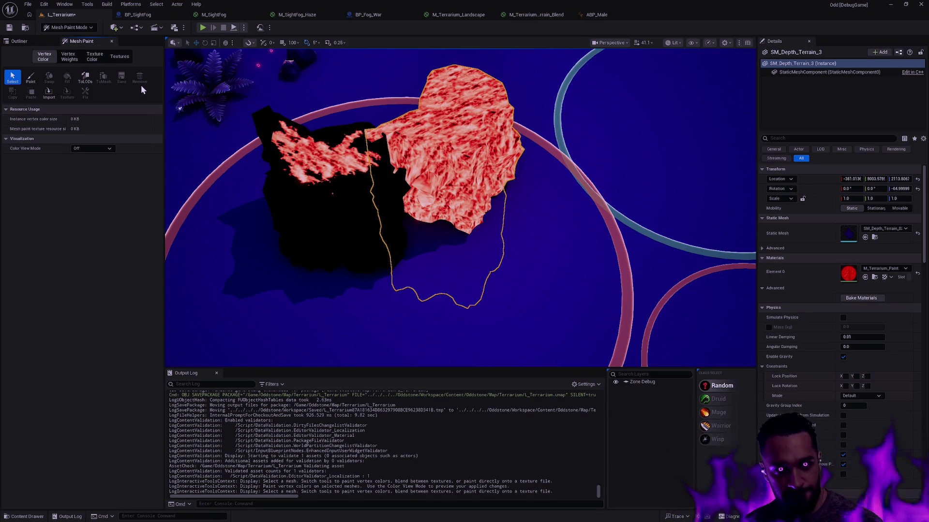
pyautogui.click(31, 77)
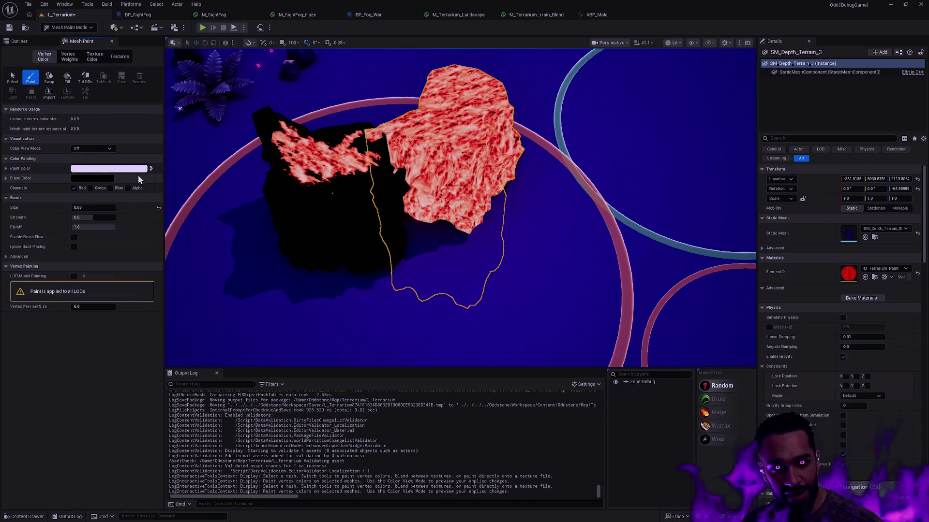
pyautogui.press('x')
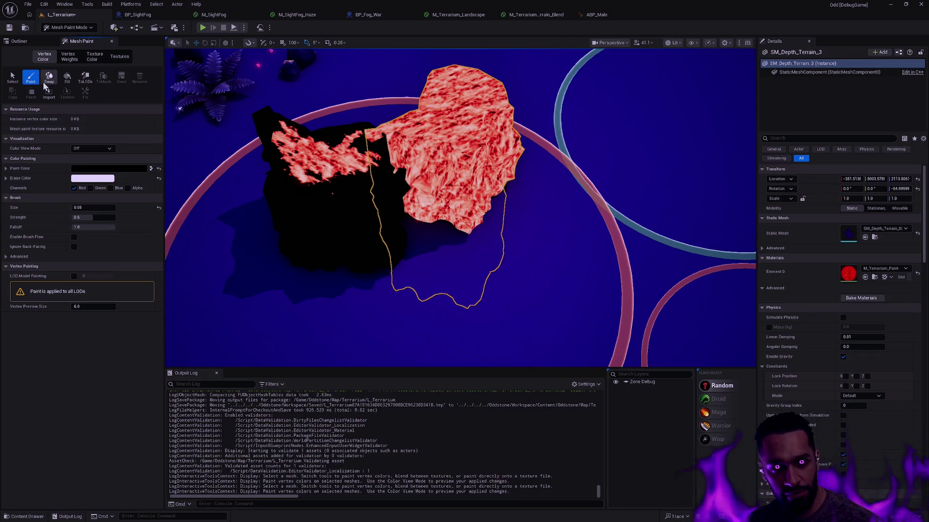
pyautogui.click(158, 168)
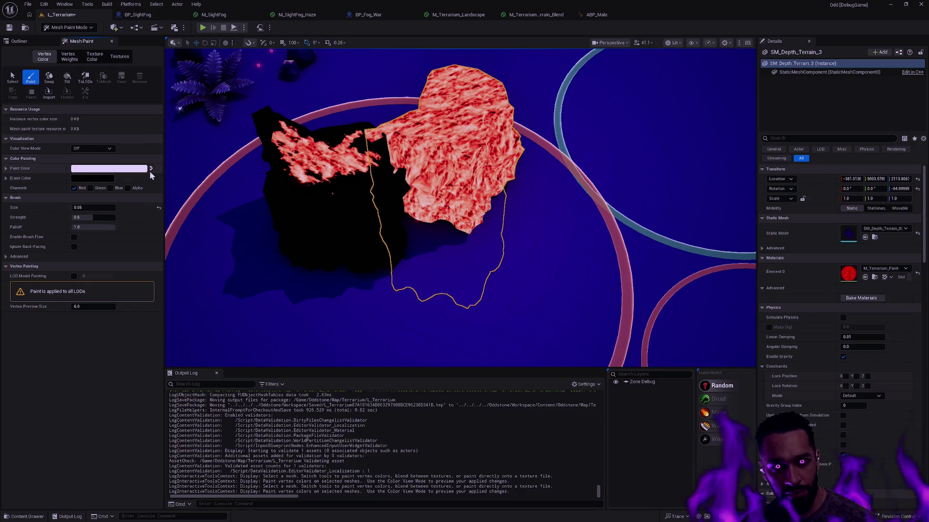
pyautogui.hotkey('ctrl', 'z')
pyautogui.click(67, 77)
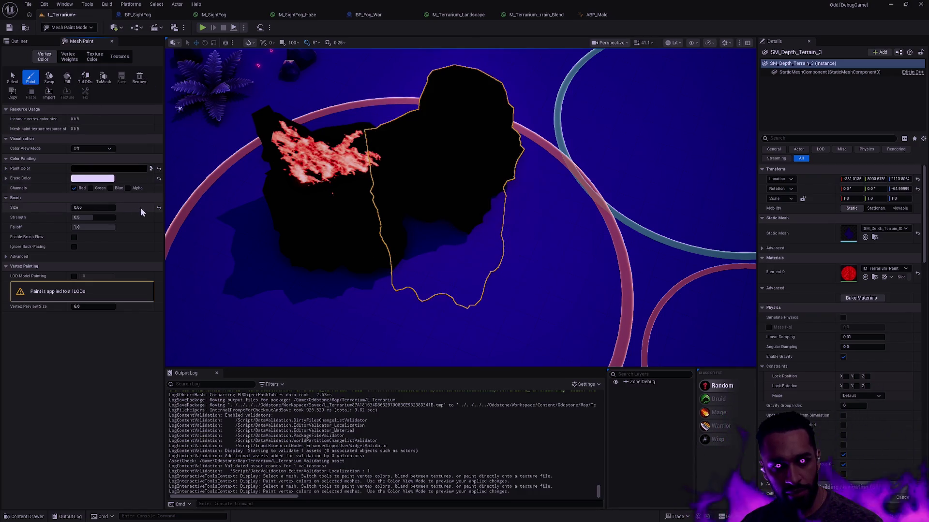
pyautogui.click(159, 169)
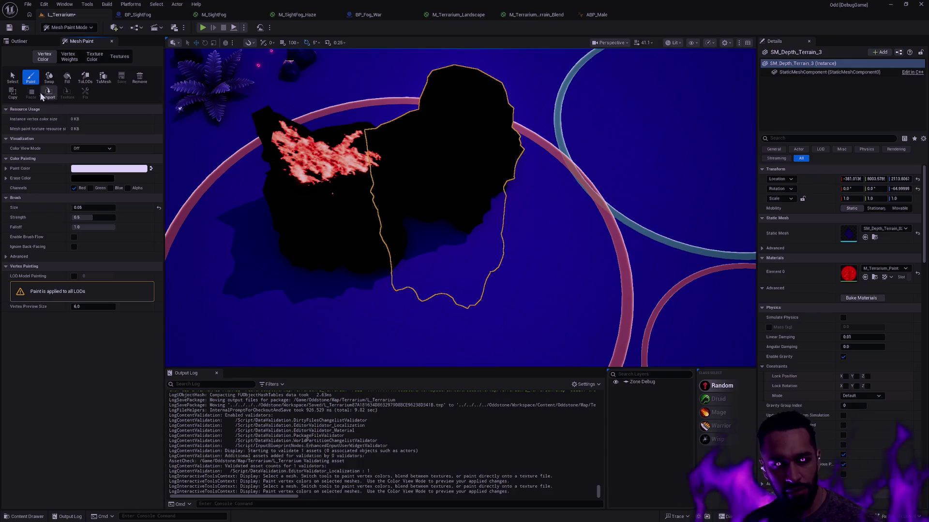
# Return to Selection Mode and select the duplicate SM_Depth_Terrain_3
pyautogui.moveTo(452, 149)
pyautogui.mouseDown()
pyautogui.moveTo(426, 174)
pyautogui.moveTo(435, 184)
pyautogui.moveTo(250, 60)
pyautogui.moveTo(450, 81)
pyautogui.moveTo(422, 93)
pyautogui.mouseUp()
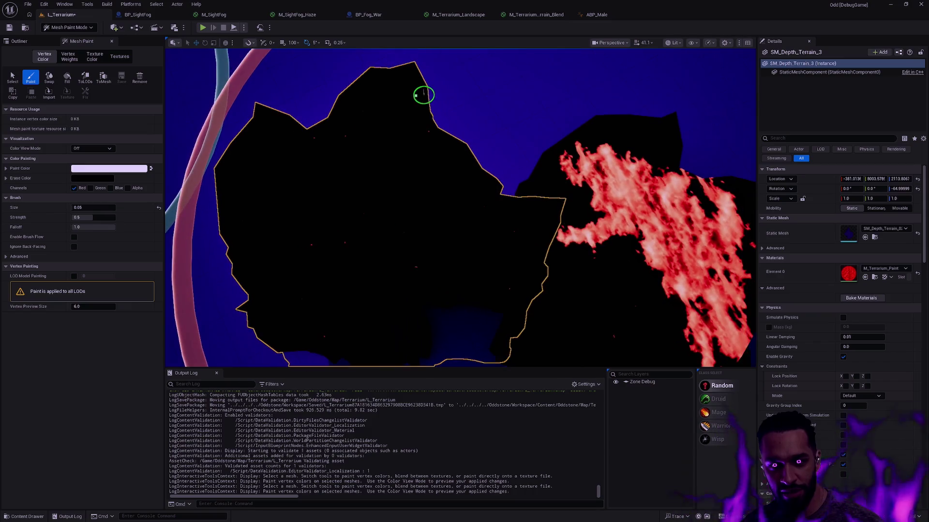
pyautogui.moveTo(500, 174)
pyautogui.mouseDown()
pyautogui.moveTo(526, 137)
pyautogui.moveTo(494, 138)
pyautogui.mouseUp()
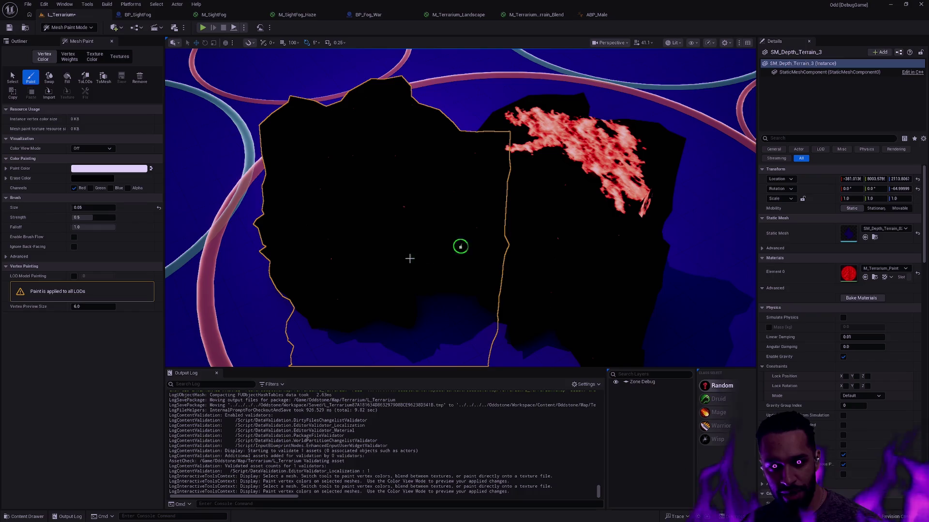
pyautogui.hotkey('shift', '1')
pyautogui.moveTo(497, 216)
pyautogui.mouseDown()
pyautogui.moveTo(535, 242)
pyautogui.moveTo(537, 269)
pyautogui.moveTo(523, 266)
pyautogui.moveTo(517, 232)
pyautogui.moveTo(503, 217)
pyautogui.moveTo(473, 218)
pyautogui.mouseUp()
pyautogui.press('Escape')
pyautogui.click(471, 219)
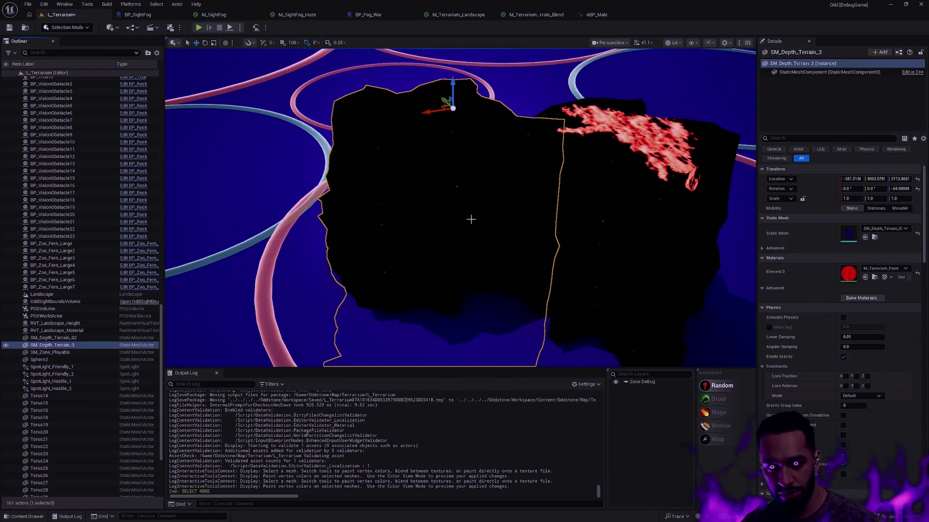
# Enter Modeling Mode and browse the deform, shape, transform, selection and favourite tool categories
pyautogui.hotkey('shift', '5')
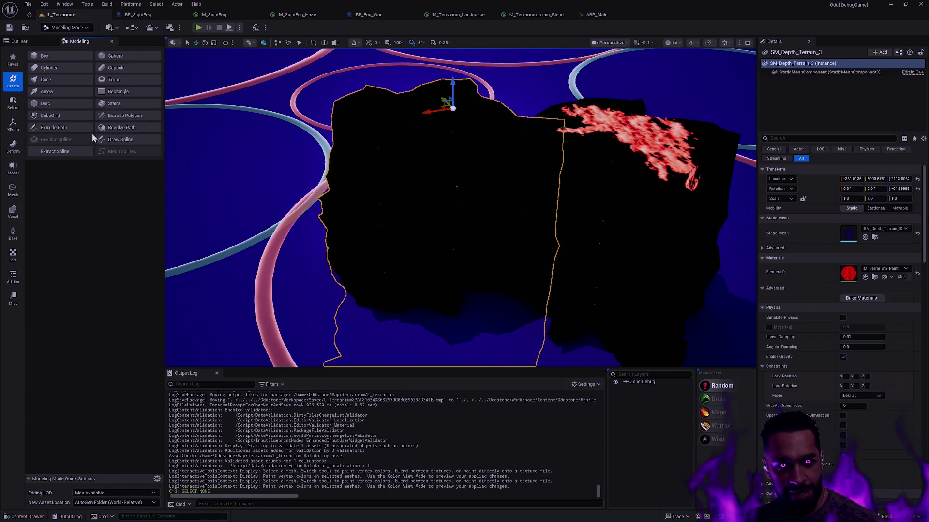
pyautogui.click(13, 146)
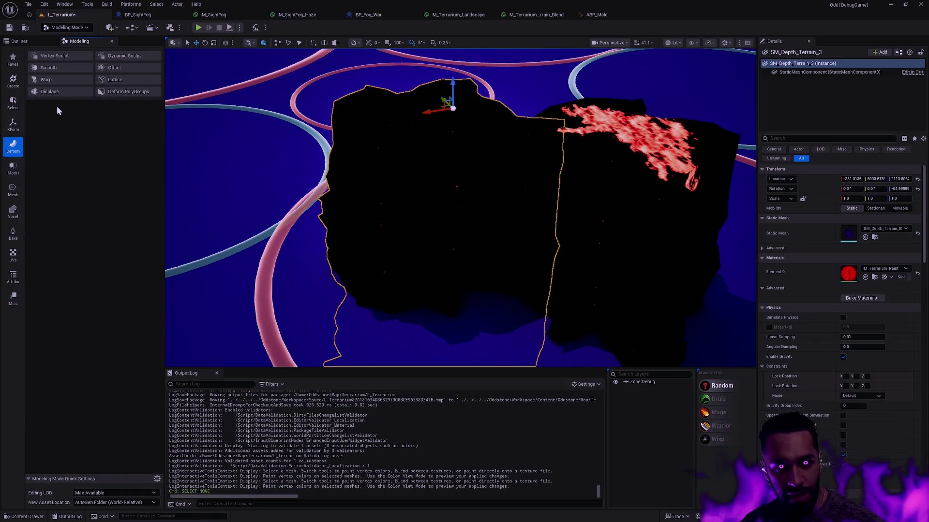
pyautogui.click(13, 167)
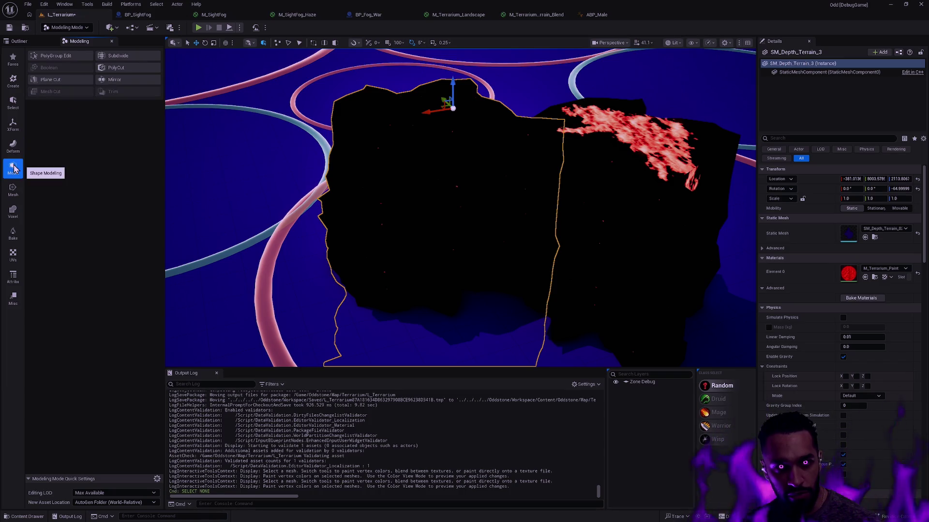
pyautogui.click(13, 125)
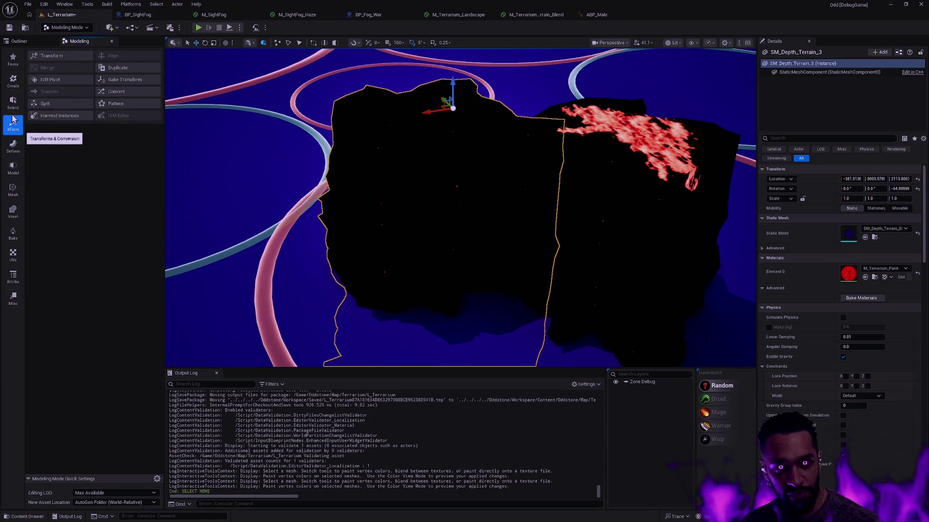
pyautogui.click(10, 108)
pyautogui.click(13, 59)
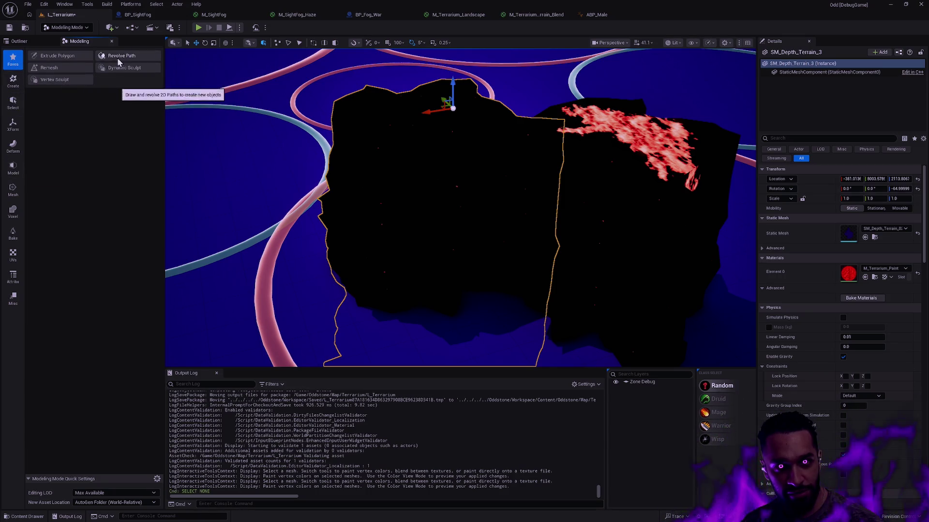
# Accept a Remesh and a Dynamic Sculpt pass on the terrain, then undo them
pyautogui.click(59, 67)
pyautogui.moveTo(511, 237)
pyautogui.mouseDown()
pyautogui.moveTo(505, 203)
pyautogui.moveTo(508, 261)
pyautogui.mouseUp()
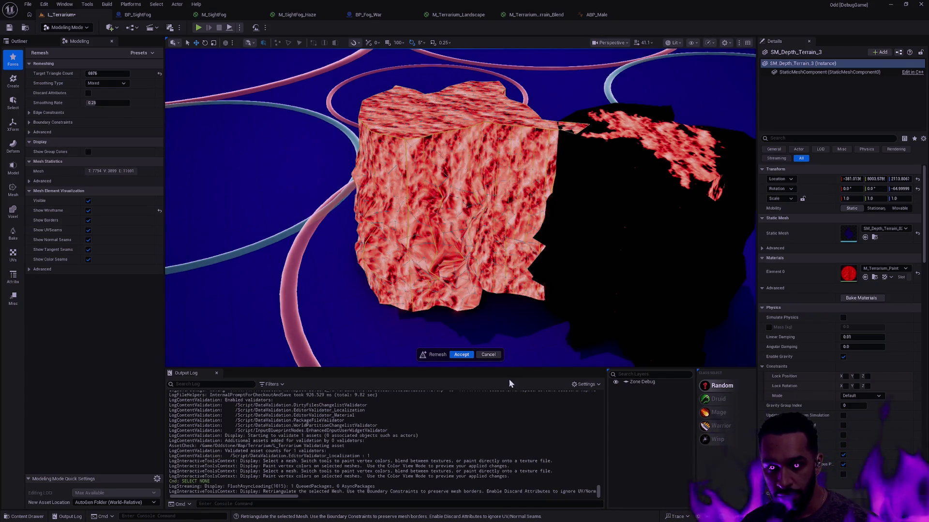
pyautogui.click(461, 354)
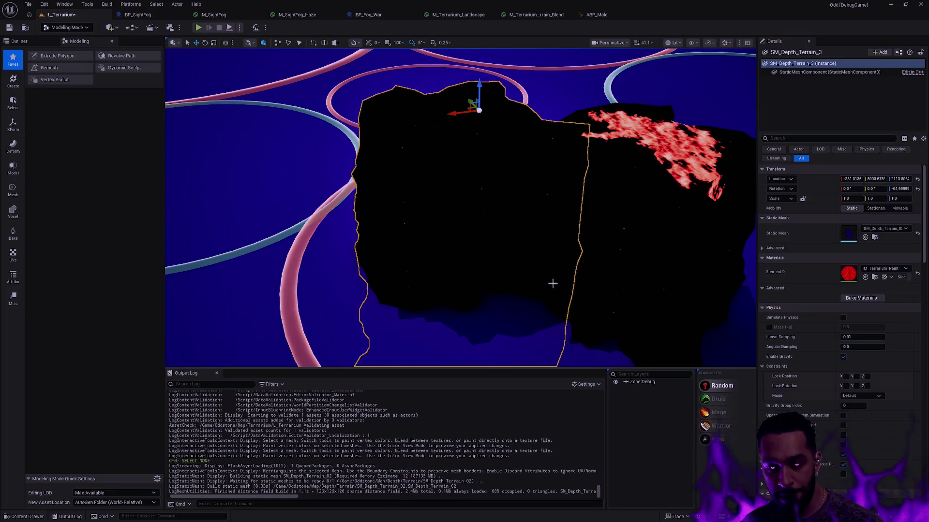
pyautogui.click(126, 69)
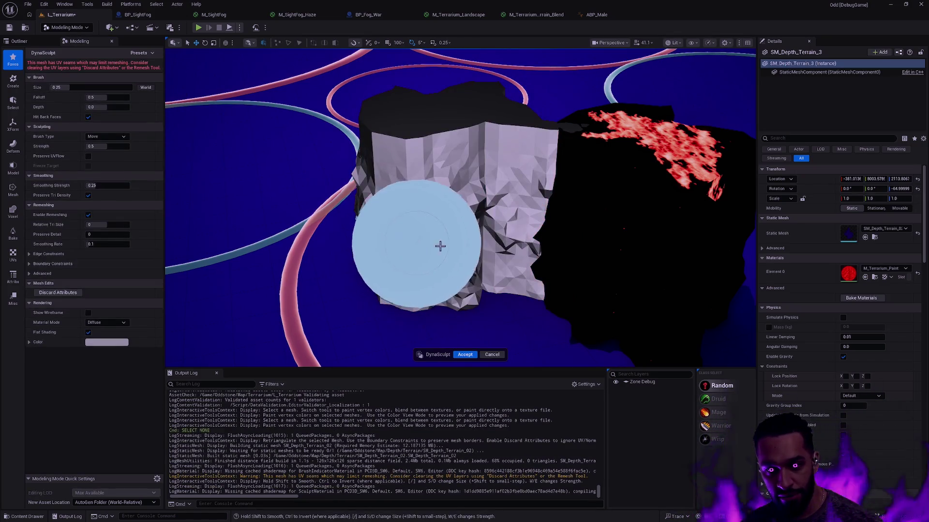
pyautogui.click(465, 354)
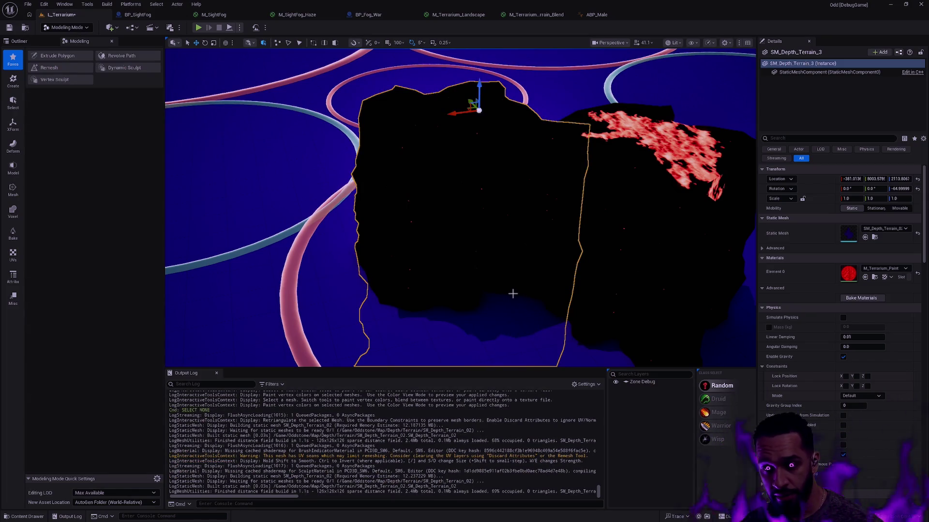
pyautogui.hotkey('ctrl', 'z')
pyautogui.hotkey('ctrl', 'z')
pyautogui.hotkey('ctrl', 'z')
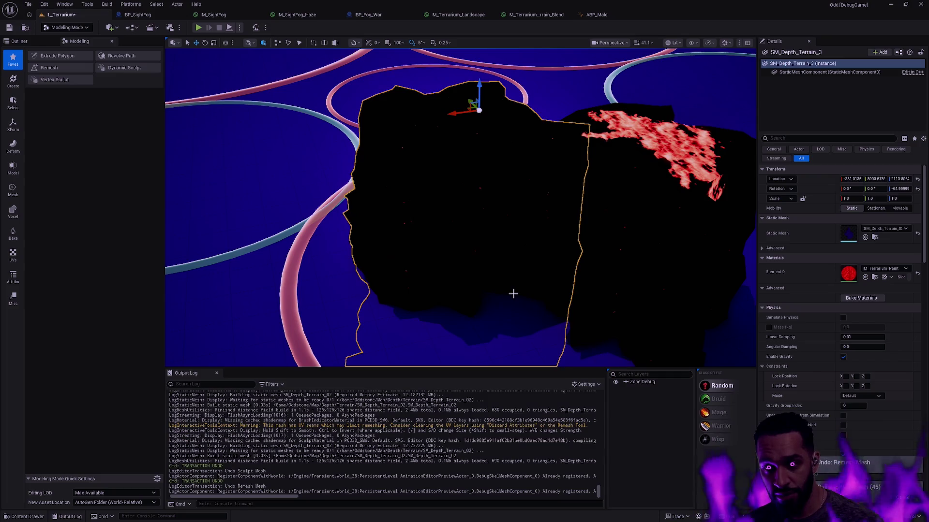
# Undo the remaining sculpt, remesh and selection steps, then deselect everything
pyautogui.hotkey('ctrl', 'z')
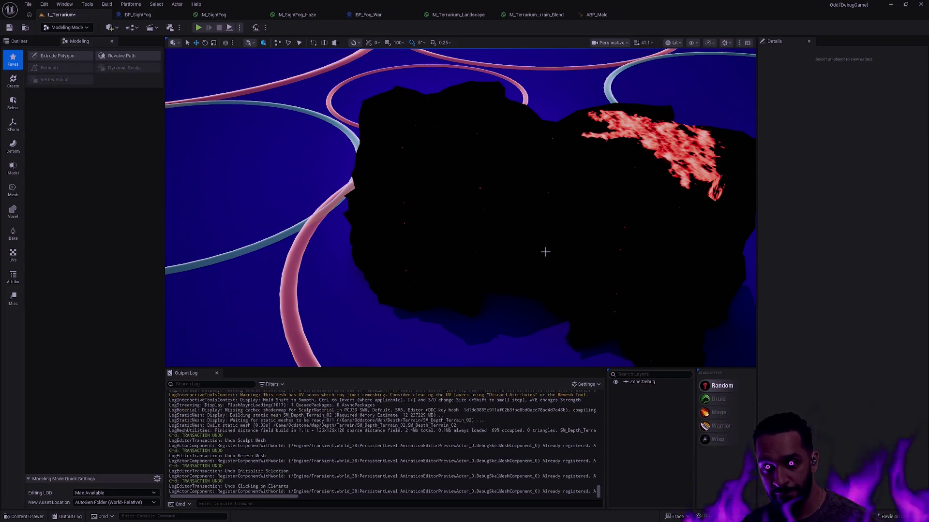
pyautogui.hotkey('ctrl', 'z')
pyautogui.hotkey('ctrl', 'z')
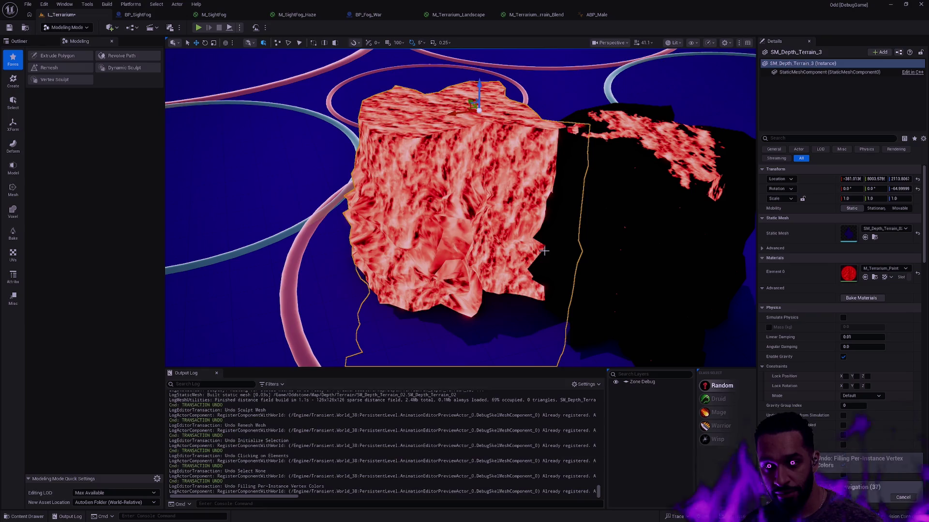
pyautogui.hotkey('ctrl', 'z')
pyautogui.press('Escape')
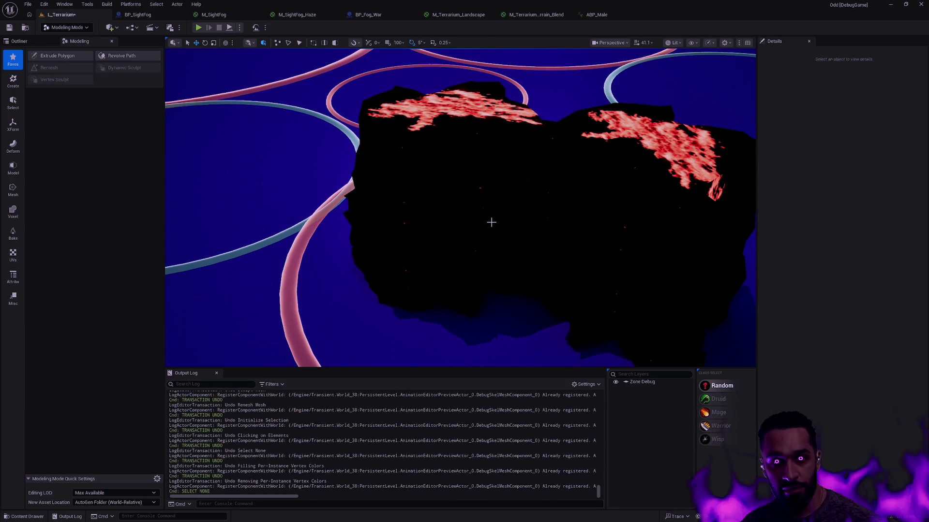
# In Mesh Paint mode, fill the left terrain mesh black to clear its old red paint
pyautogui.hotkey('shift', '4')
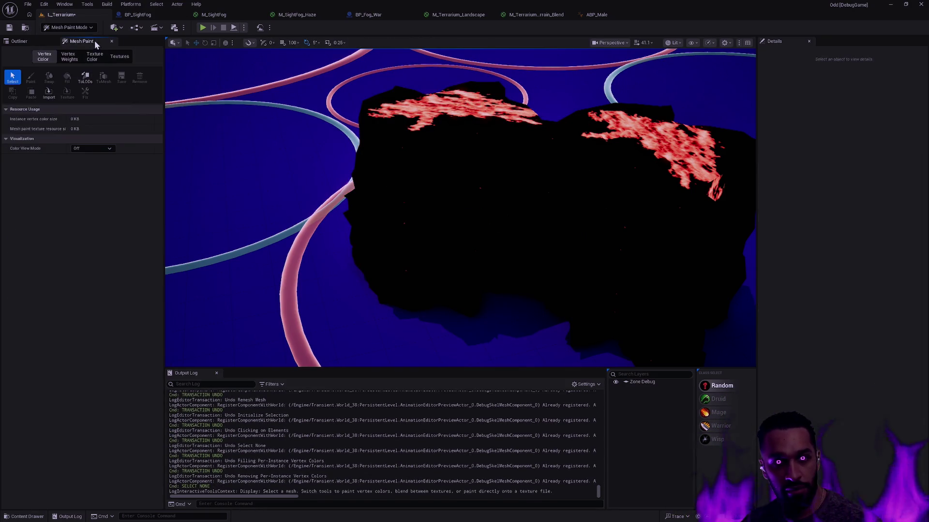
pyautogui.click(445, 141)
pyautogui.click(33, 79)
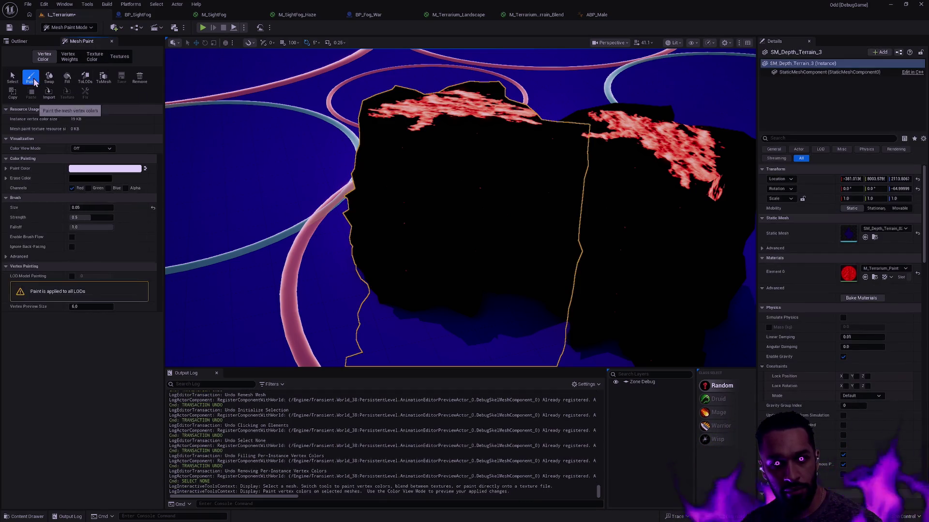
pyautogui.click(151, 170)
pyautogui.click(67, 78)
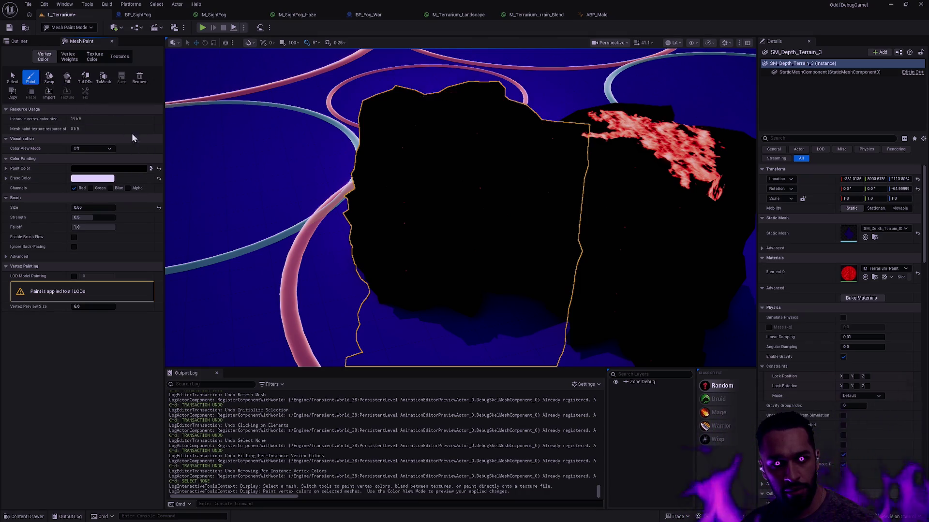
pyautogui.click(151, 171)
# Focus on the left mesh and paint a short red noise streak near its centre
pyautogui.scroll(-5, 531, 141)
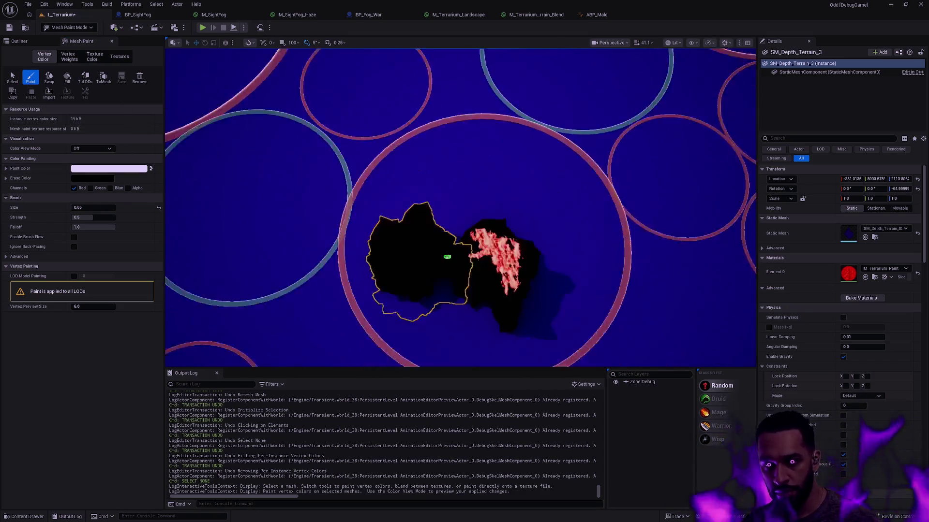
pyautogui.press('f')
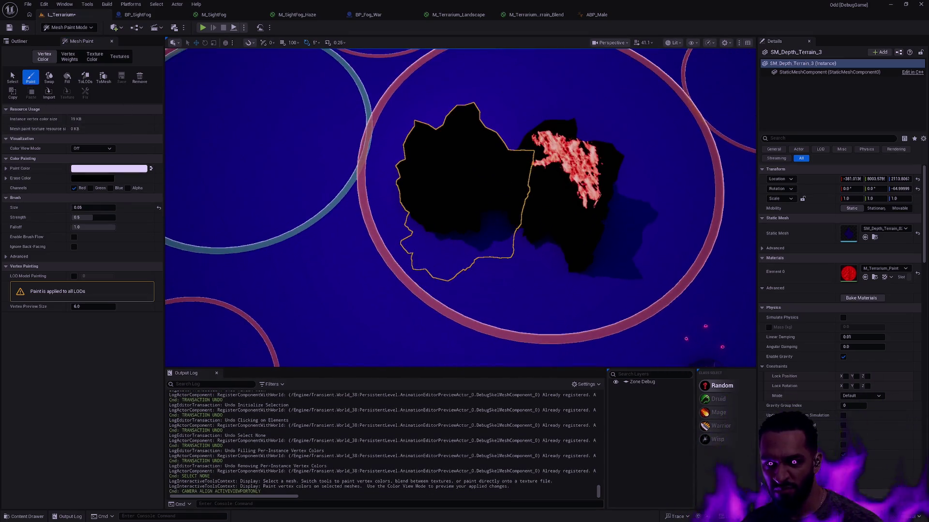
pyautogui.click(386, 204)
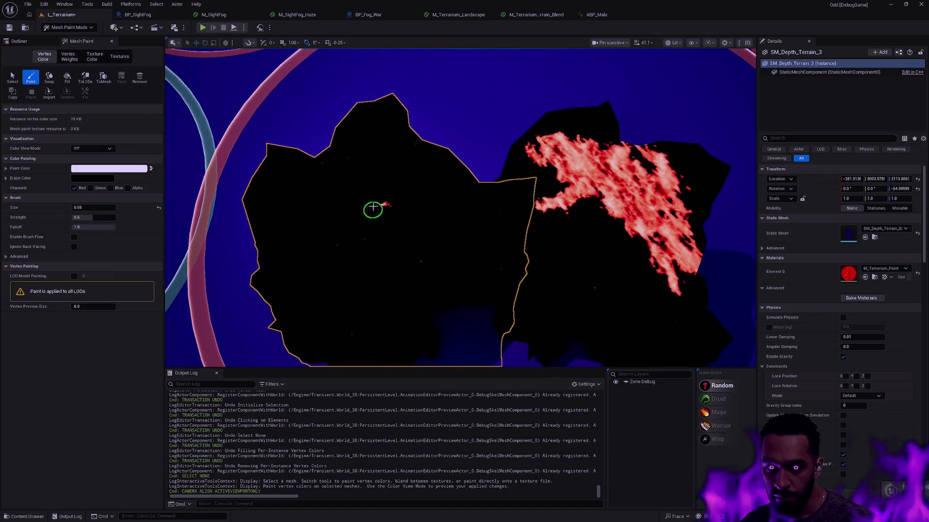
pyautogui.moveTo(364, 201)
pyautogui.mouseDown()
pyautogui.moveTo(391, 201)
pyautogui.moveTo(348, 203)
pyautogui.moveTo(411, 201)
pyautogui.moveTo(410, 191)
pyautogui.moveTo(288, 188)
pyautogui.moveTo(382, 202)
pyautogui.moveTo(300, 178)
pyautogui.moveTo(406, 199)
pyautogui.moveTo(396, 180)
pyautogui.moveTo(423, 198)
pyautogui.moveTo(436, 172)
pyautogui.moveTo(410, 197)
pyautogui.moveTo(395, 186)
pyautogui.moveTo(416, 165)
pyautogui.moveTo(394, 193)
pyautogui.moveTo(411, 201)
pyautogui.moveTo(320, 200)
pyautogui.moveTo(425, 182)
pyautogui.mouseUp()
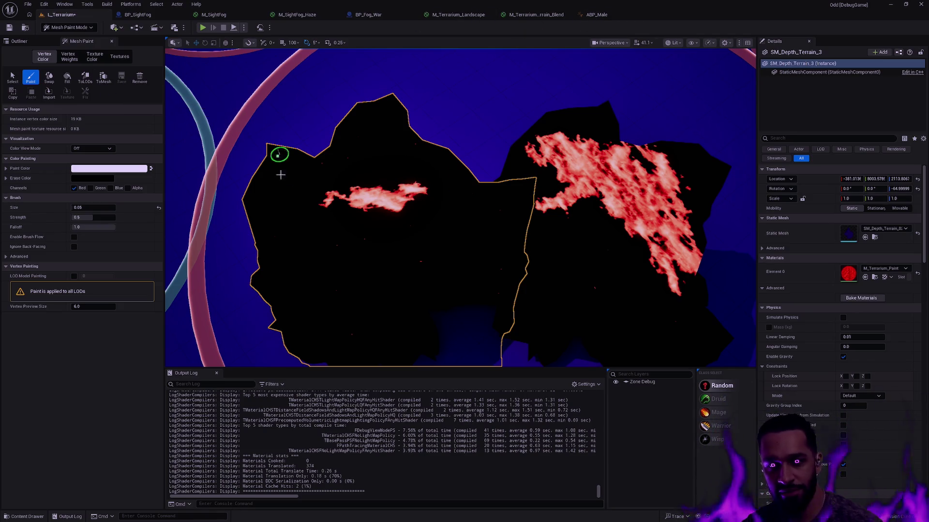
# Extend the red streak upward and orbit to view both painted terrain pieces
pyautogui.moveTo(401, 186)
pyautogui.mouseDown()
pyautogui.moveTo(406, 175)
pyautogui.moveTo(366, 164)
pyautogui.moveTo(426, 180)
pyautogui.moveTo(387, 190)
pyautogui.moveTo(446, 202)
pyautogui.moveTo(431, 203)
pyautogui.mouseUp()
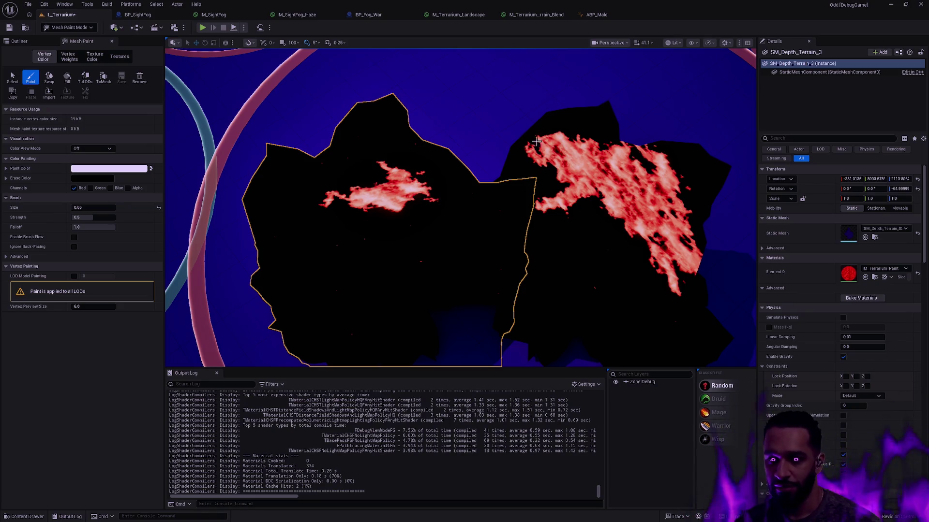
pyautogui.moveTo(544, 152)
pyautogui.mouseDown()
pyautogui.moveTo(629, 155)
pyautogui.moveTo(530, 202)
pyautogui.mouseUp()
pyautogui.scroll(5, 459, 208)
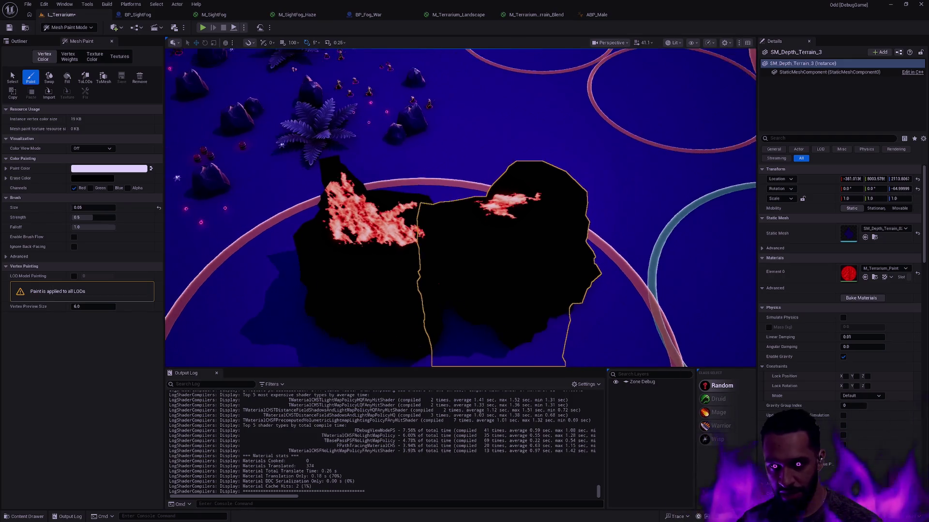
pyautogui.scroll(10, 460, 208)
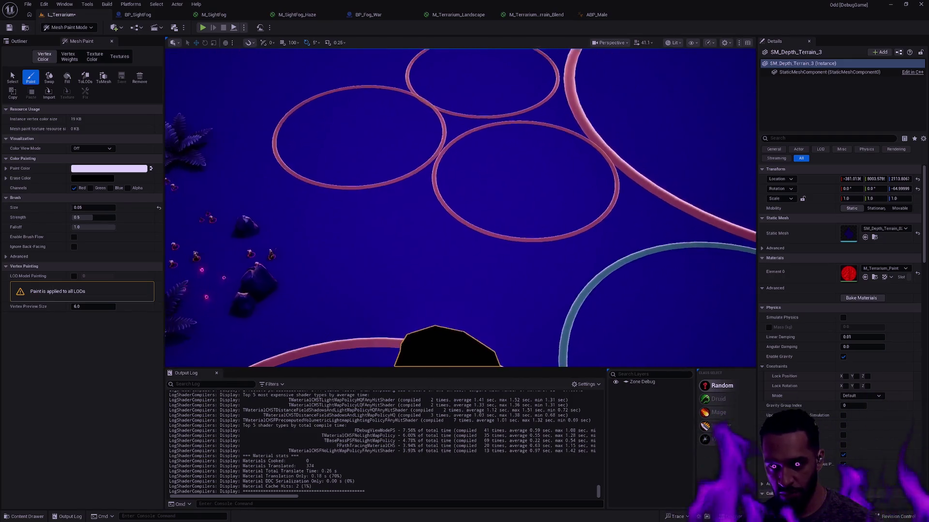
pyautogui.scroll(-10, 460, 208)
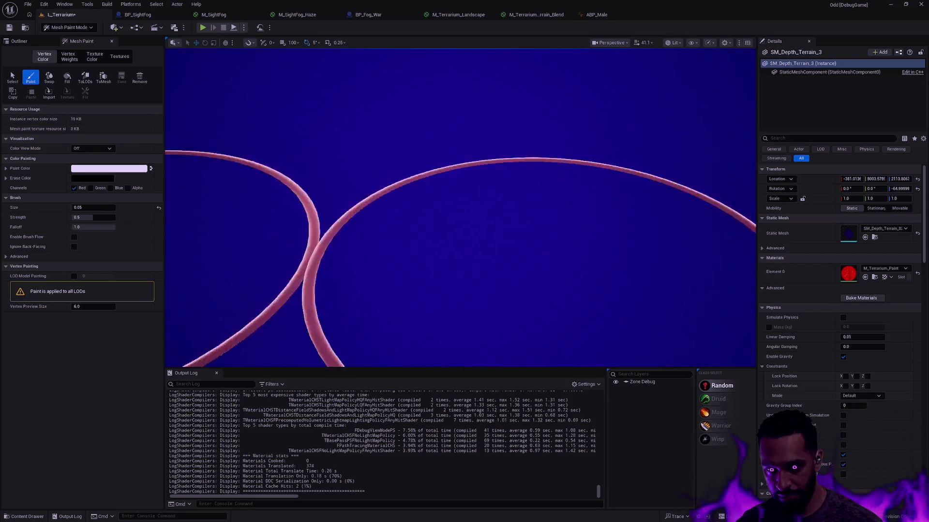
pyautogui.scroll(8, 459, 208)
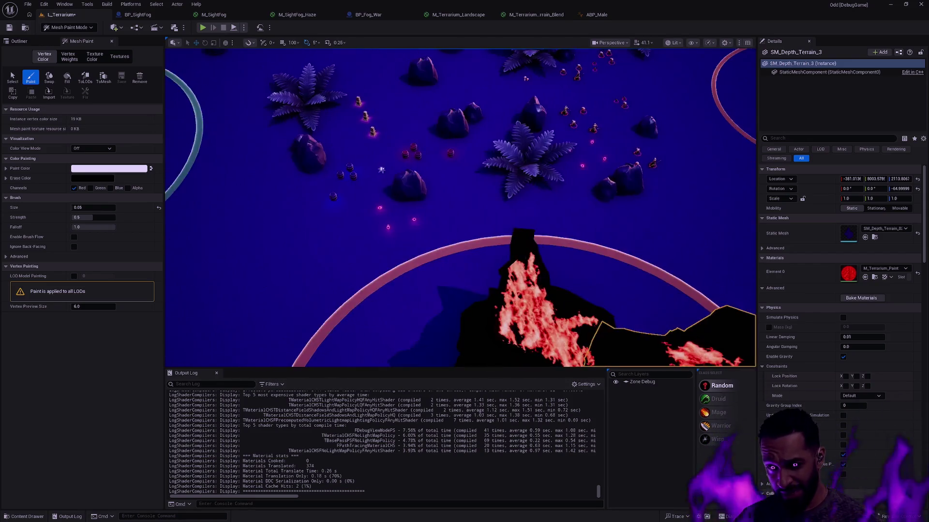
pyautogui.scroll(5, 459, 208)
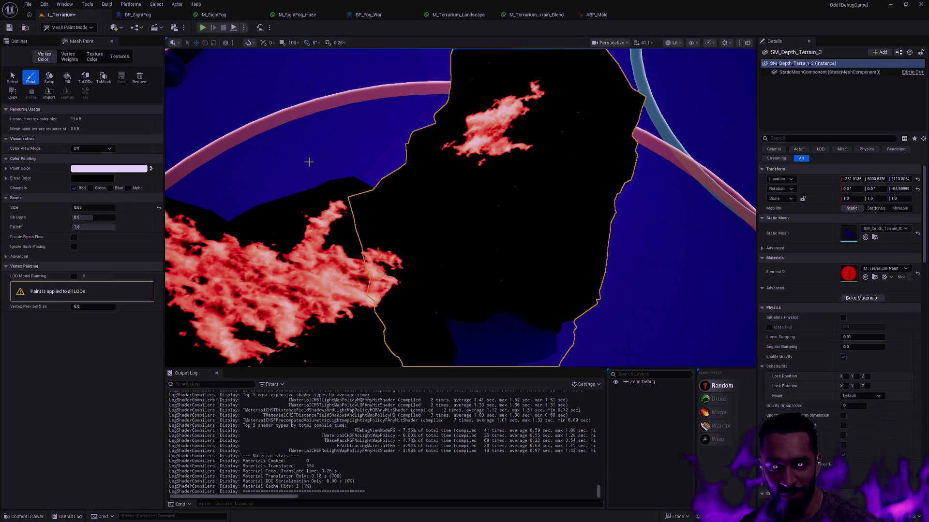
# Return to Selection Mode, select the Landscape and frame the view on it
pyautogui.hotkey('shift', '1')
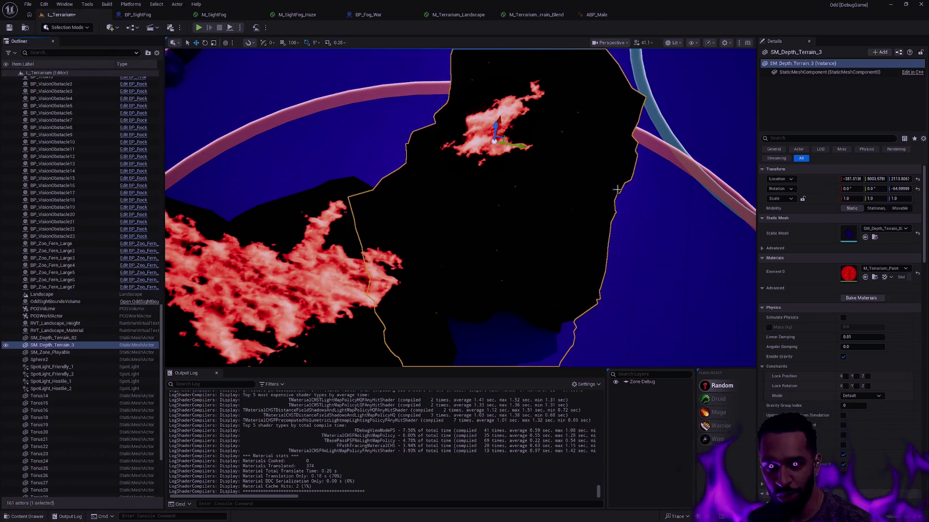
pyautogui.click(608, 189)
pyautogui.press('f')
pyautogui.moveTo(624, 153); pyautogui.dragTo(624, 153)
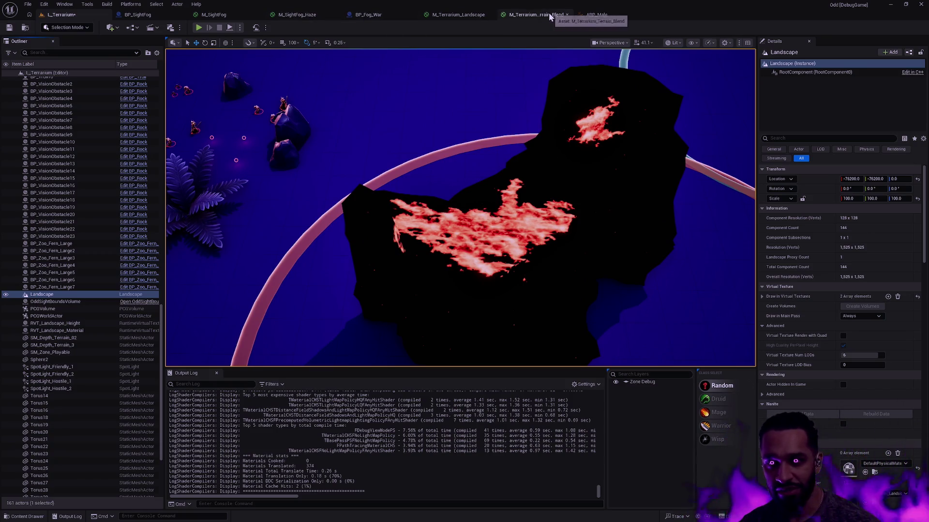
# Open the Content Browser drawer and navigate back to the Oddstone Material > Function folder
pyautogui.hotkey('alt', 'Tab')
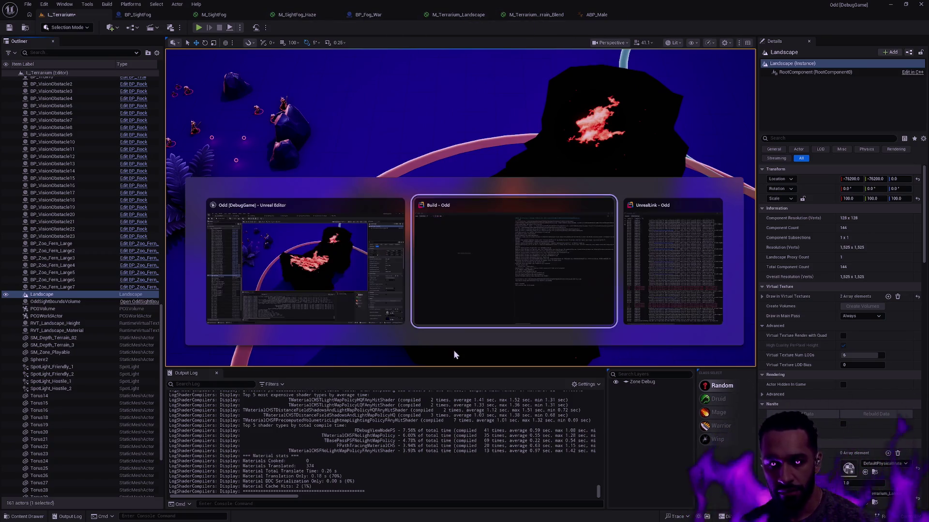
pyautogui.click(390, 305)
pyautogui.hotkey('ctrl', 'space')
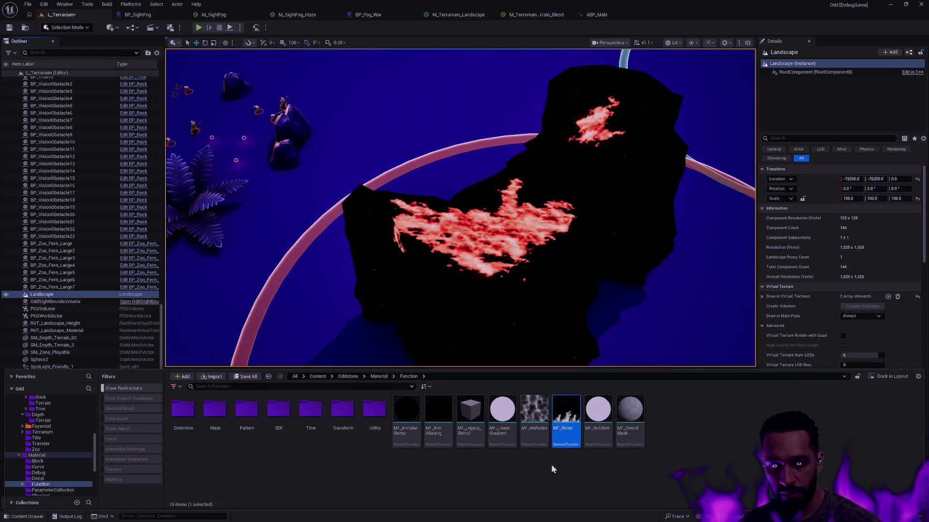
pyautogui.hotkey('alt', 'Left')
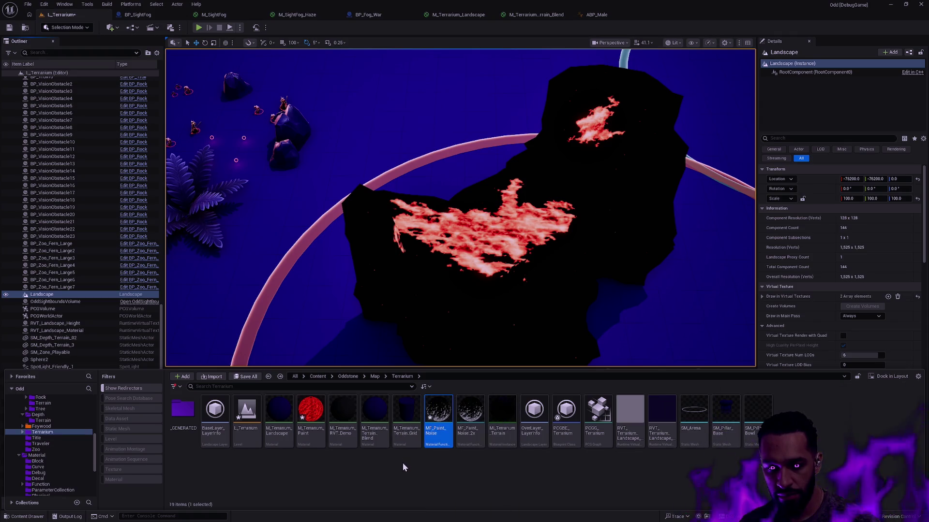
# Open M_Terrarium_Paint and dock its editor to the right of the L_Terrarium level
pyautogui.doubleClick(310, 411)
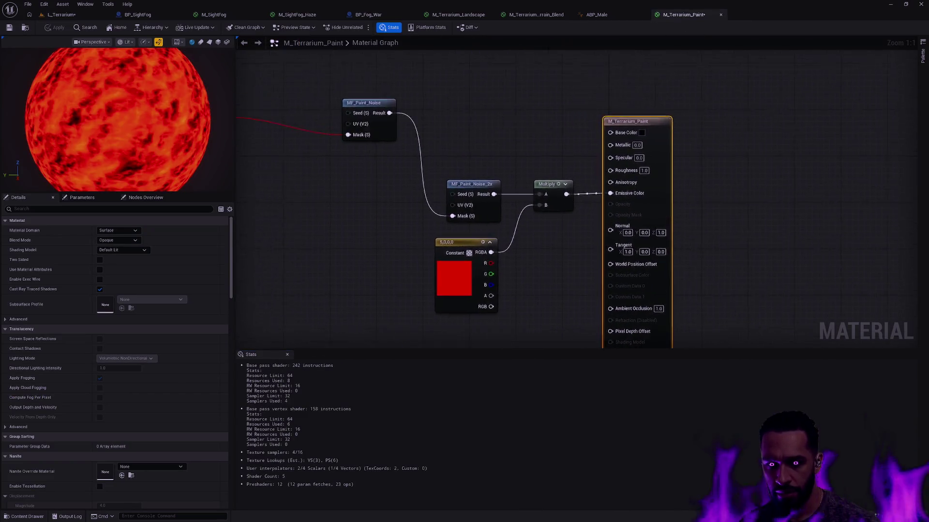
pyautogui.moveTo(553, 349); pyautogui.dragTo(556, 405)
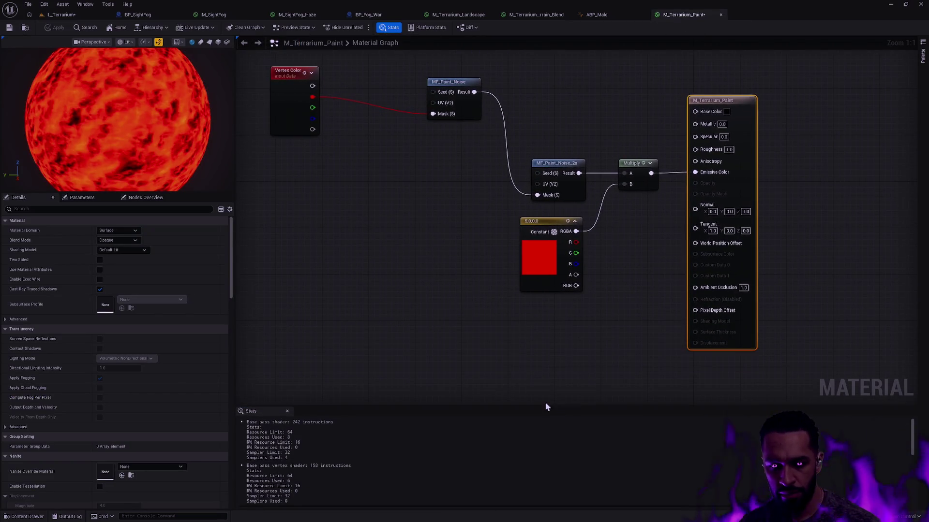
pyautogui.moveTo(233, 242)
pyautogui.mouseDown()
pyautogui.moveTo(224, 218)
pyautogui.moveTo(195, 193)
pyautogui.moveTo(171, 228)
pyautogui.mouseUp()
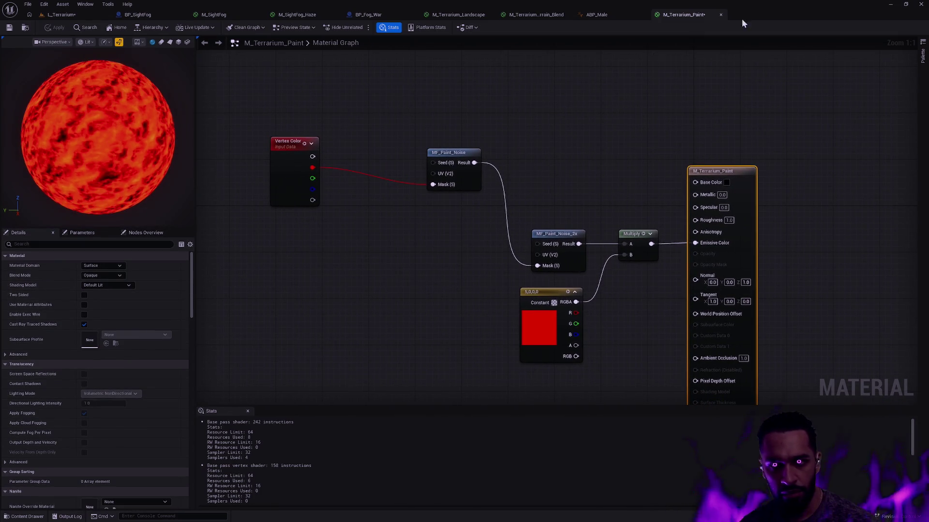
pyautogui.moveTo(700, 22)
pyautogui.mouseDown()
pyautogui.moveTo(709, 91)
pyautogui.moveTo(927, 94)
pyautogui.mouseUp()
pyautogui.click(231, 170)
pyautogui.click(62, 15)
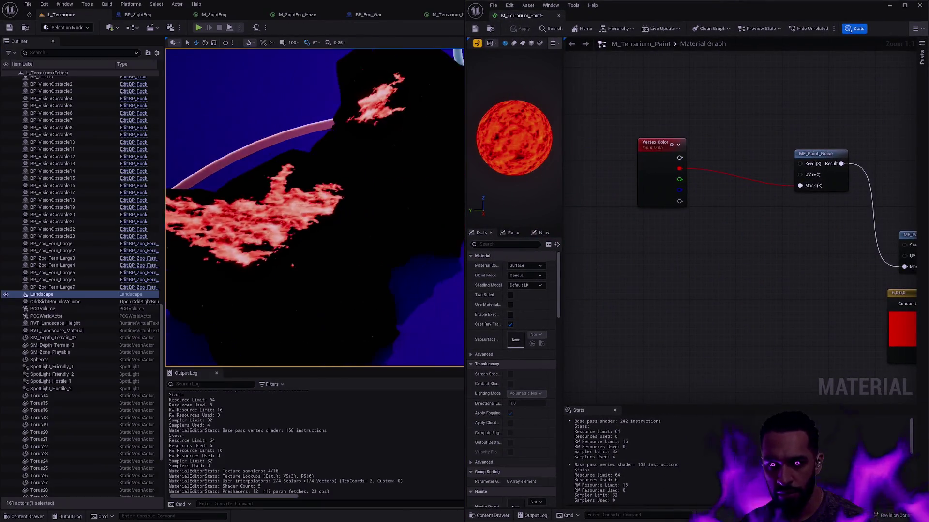
# Set the material's Specular to 0.1 and apply the change to the terrain
pyautogui.moveTo(910, 207); pyautogui.dragTo(662, 204)
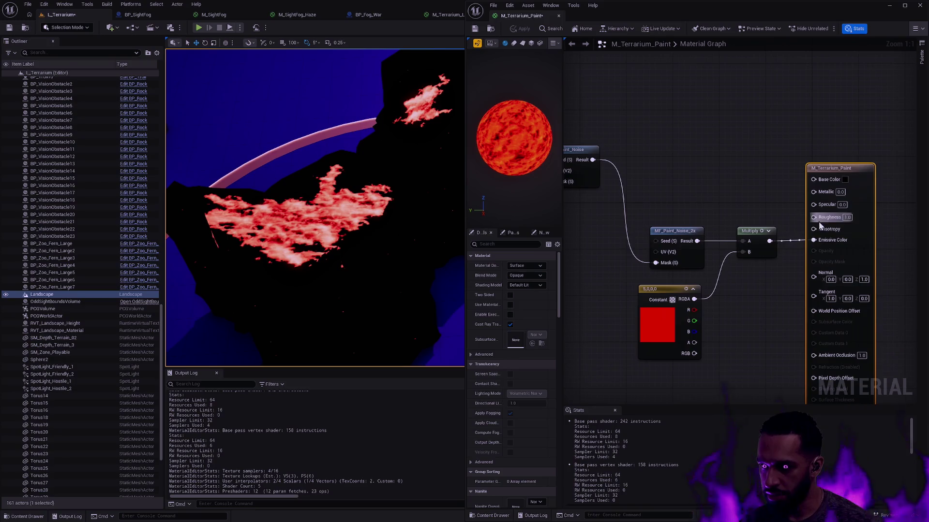
pyautogui.moveTo(842, 204); pyautogui.dragTo(839, 197)
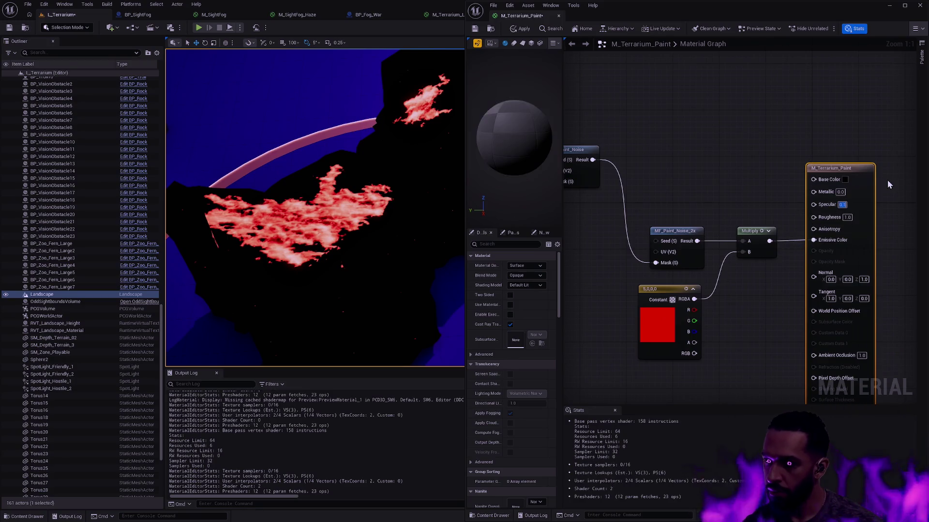
pyautogui.click(521, 29)
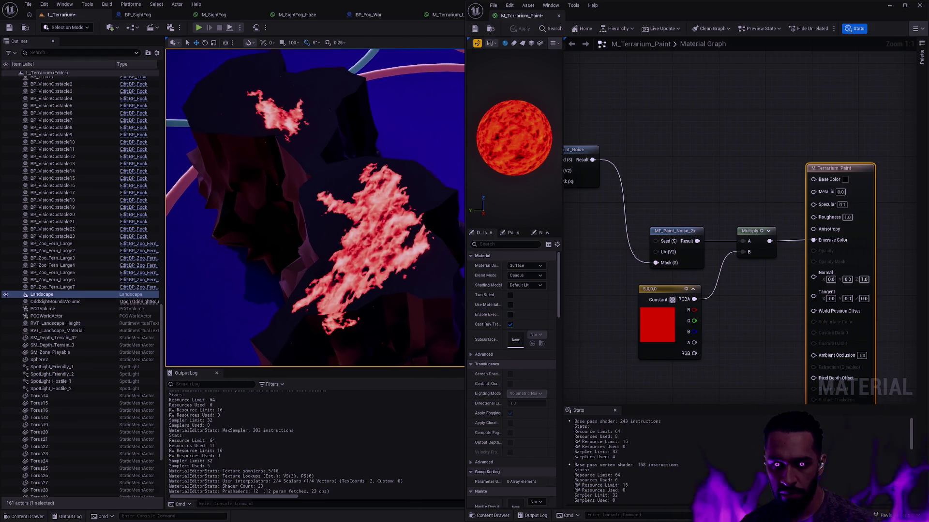
pyautogui.moveTo(741, 340); pyautogui.dragTo(811, 298)
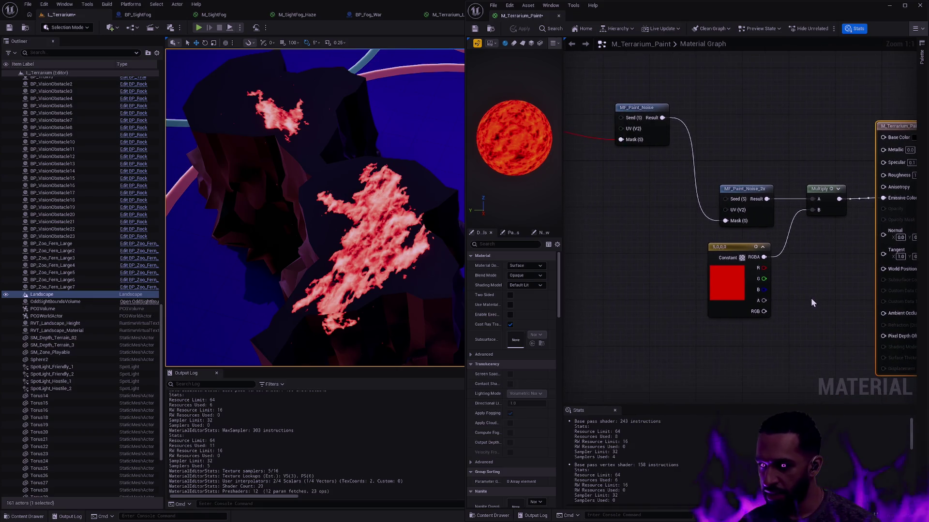
# Copy the four red noise-chain nodes below the original and feed Vertex Color G into the copy
pyautogui.scroll(-1, 793, 246)
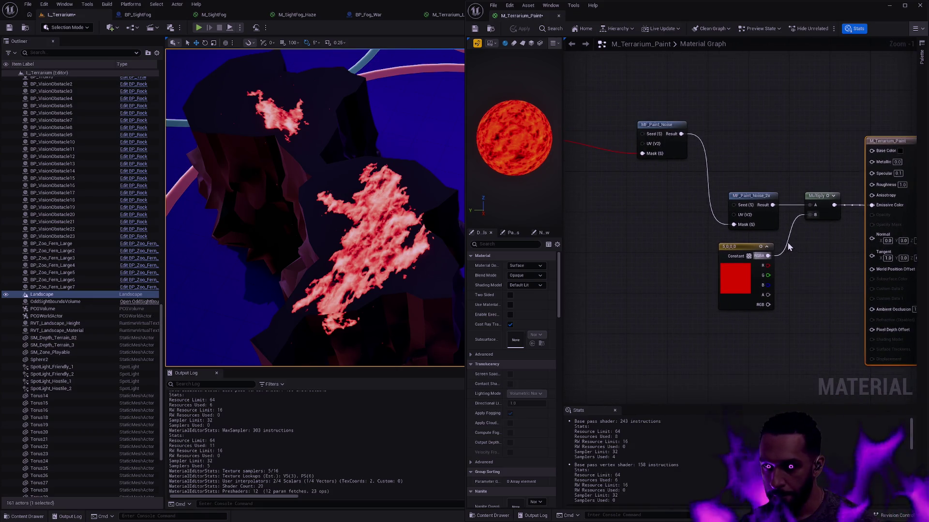
pyautogui.moveTo(834, 298); pyautogui.dragTo(693, 175)
pyautogui.moveTo(657, 137); pyautogui.dragTo(633, 102)
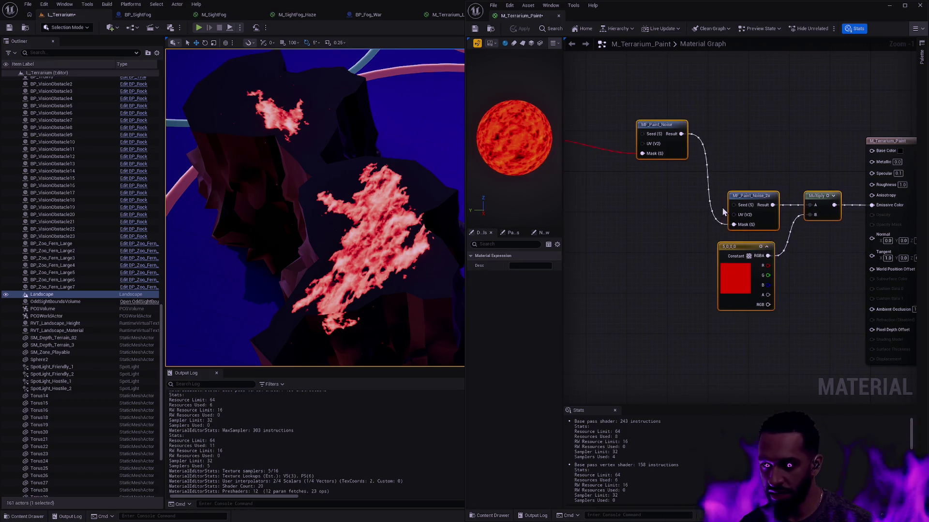
pyautogui.moveTo(734, 248)
pyautogui.mouseDown()
pyautogui.moveTo(718, 185)
pyautogui.moveTo(694, 172)
pyautogui.mouseUp()
pyautogui.hotkey('ctrl', 'c')
pyautogui.hotkey('ctrl', 'v')
pyautogui.moveTo(741, 256); pyautogui.dragTo(705, 299)
pyautogui.click(723, 242)
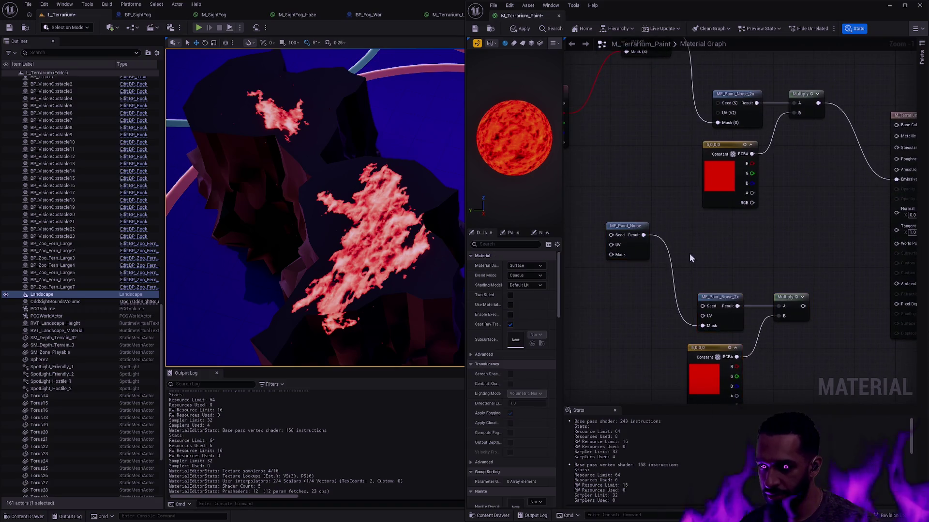
pyautogui.moveTo(651, 140)
pyautogui.mouseDown()
pyautogui.moveTo(693, 269)
pyautogui.moveTo(699, 253)
pyautogui.mouseUp()
pyautogui.moveTo(851, 245); pyautogui.dragTo(716, 213)
# Set the copied chain's colour constant to green, with the red channel at 0
pyautogui.click(658, 339)
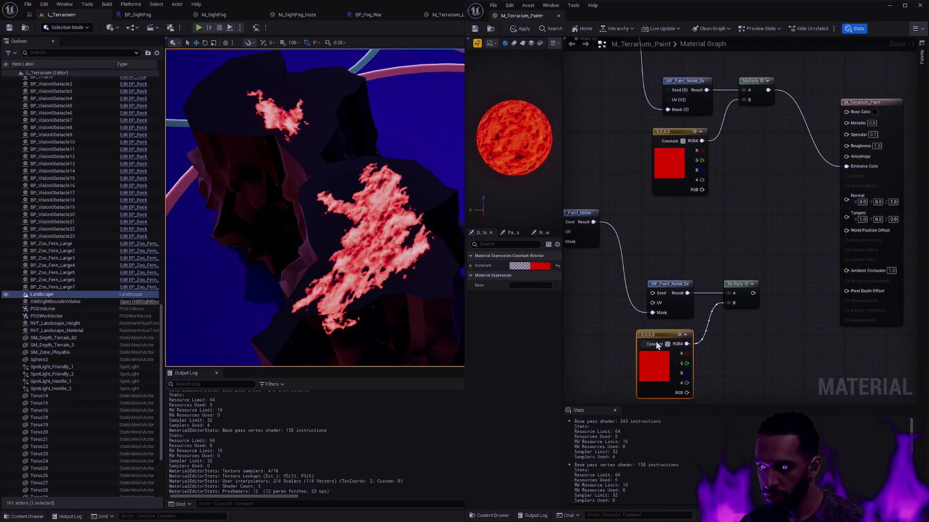
pyautogui.click(529, 267)
pyautogui.moveTo(609, 374)
pyautogui.mouseDown()
pyautogui.moveTo(681, 351)
pyautogui.moveTo(650, 355)
pyautogui.mouseUp()
pyautogui.click(607, 363)
pyautogui.write('0')
pyautogui.press('Tab')
pyautogui.press('Tab')
pyautogui.click(649, 447)
pyautogui.moveTo(779, 209); pyautogui.dragTo(701, 263)
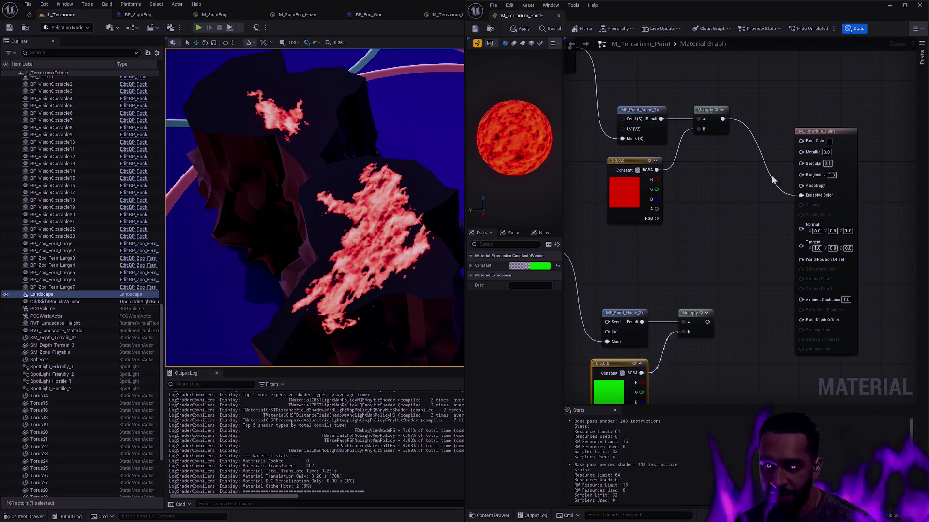
pyautogui.moveTo(695, 251)
pyautogui.mouseDown()
pyautogui.moveTo(758, 156)
pyautogui.moveTo(768, 248)
pyautogui.mouseUp()
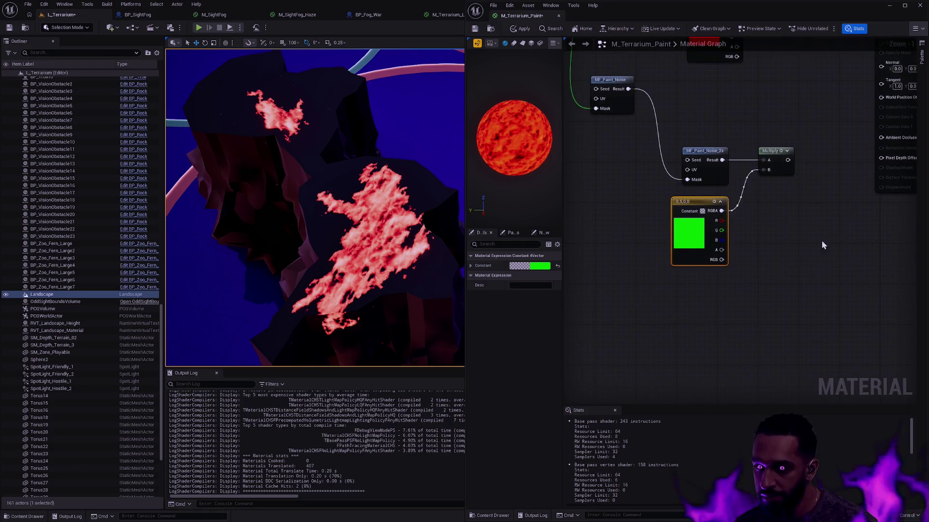
# Duplicate the green noise chain below it and feed Vertex Color B into the copy's Mask
pyautogui.scroll(-1, 822, 251)
pyautogui.moveTo(823, 278); pyautogui.dragTo(636, 116)
pyautogui.hotkey('ctrl', 'd')
pyautogui.moveTo(780, 249)
pyautogui.mouseDown()
pyautogui.moveTo(767, 314)
pyautogui.moveTo(740, 372)
pyautogui.mouseUp()
pyautogui.scroll(-2, 801, 256)
pyautogui.moveTo(672, 165)
pyautogui.mouseDown()
pyautogui.moveTo(701, 217)
pyautogui.moveTo(695, 338)
pyautogui.moveTo(706, 240)
pyautogui.mouseUp()
pyautogui.scroll(2, 728, 220)
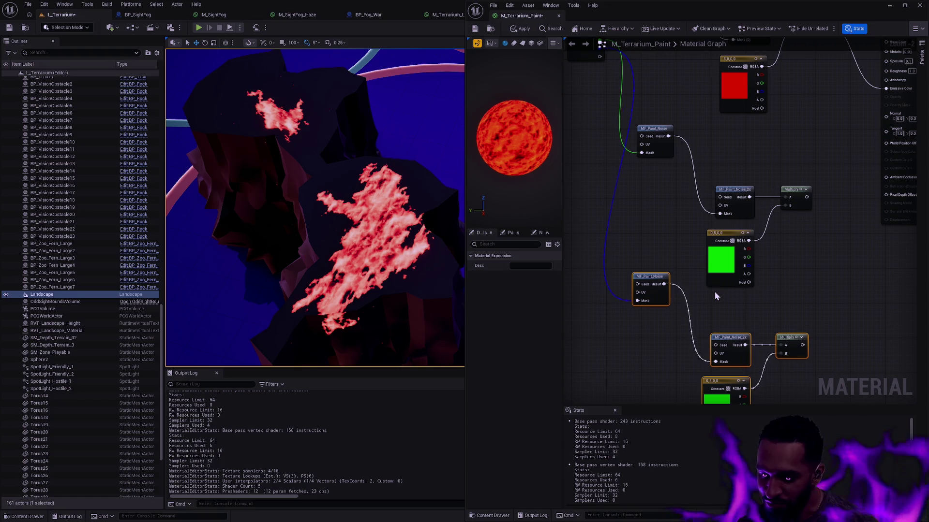
pyautogui.scroll(-1, 682, 214)
pyautogui.moveTo(682, 209)
pyautogui.mouseDown()
pyautogui.moveTo(709, 236)
pyautogui.moveTo(707, 224)
pyautogui.moveTo(763, 251)
pyautogui.moveTo(756, 201)
pyautogui.mouseUp()
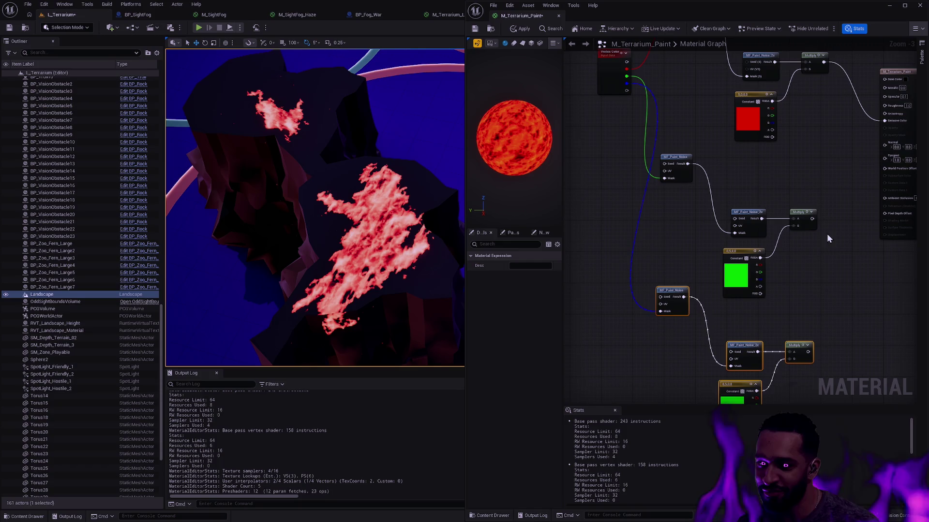
pyautogui.scroll(1, 813, 294)
# Change the third chain's colour constant to blue
pyautogui.moveTo(769, 263); pyautogui.dragTo(669, 329)
pyautogui.click(646, 363)
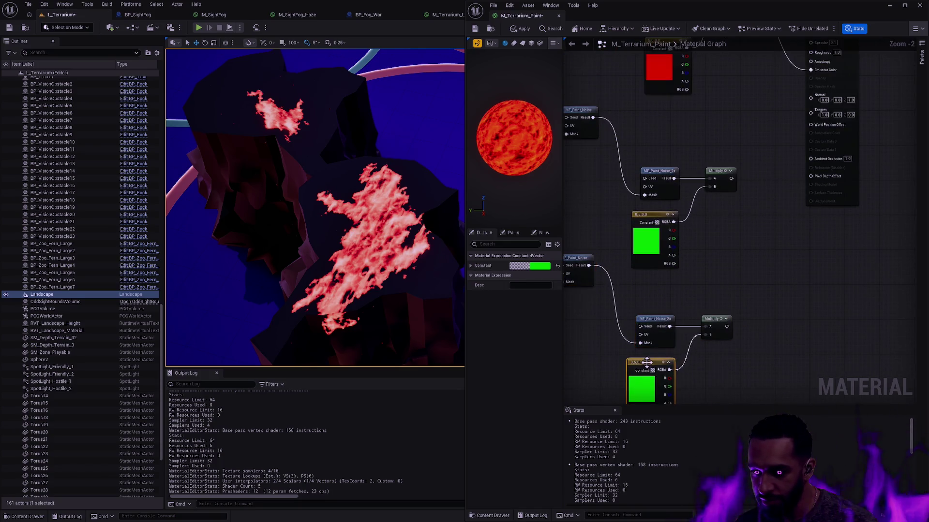
pyautogui.click(530, 265)
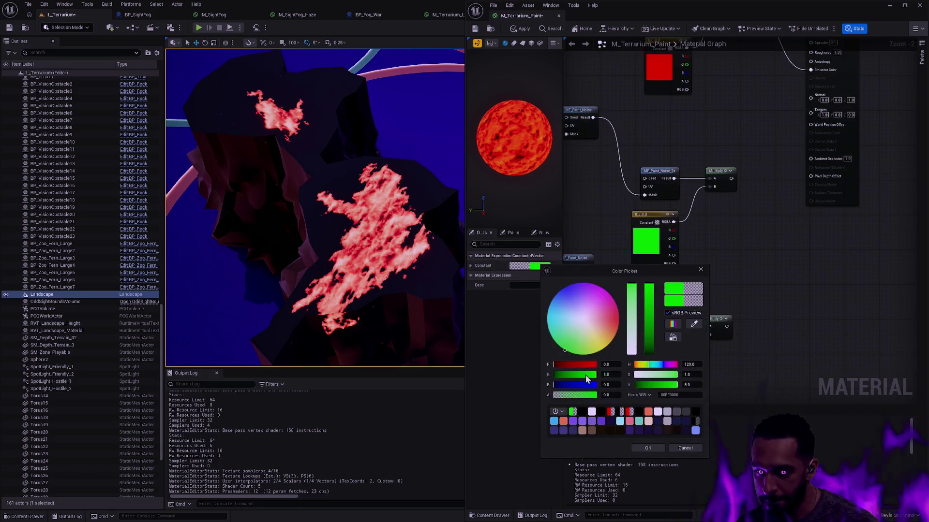
pyautogui.moveTo(606, 385); pyautogui.dragTo(618, 384)
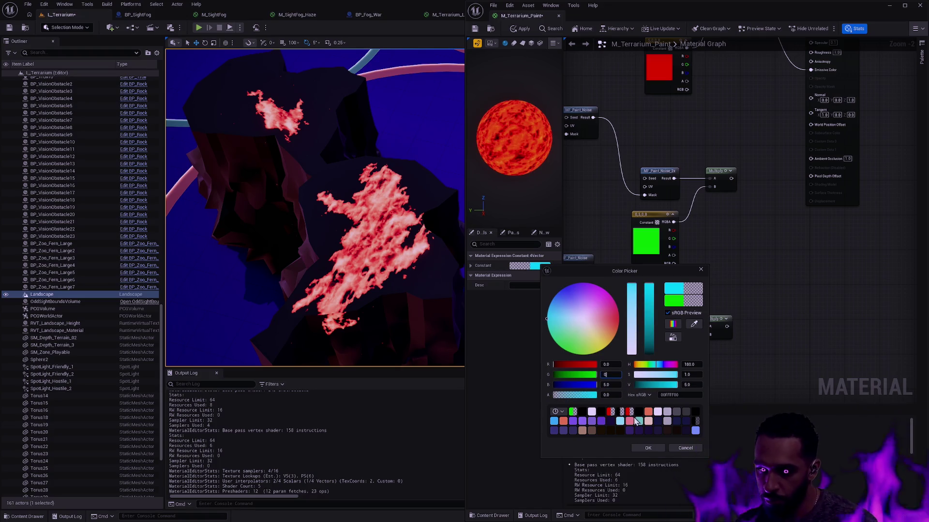
pyautogui.click(646, 448)
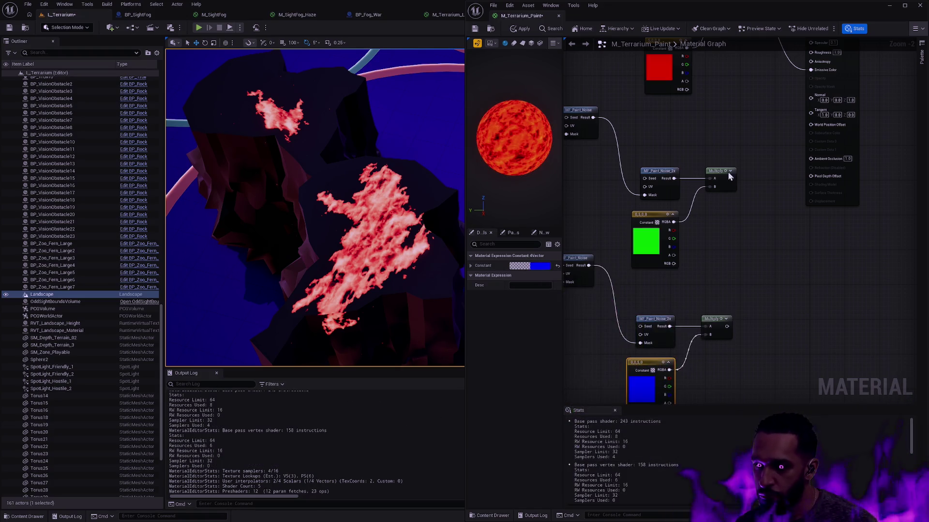
# Wire the blue chain's Multiply into Emissive Color, then apply and save M_Terrarium_Paint
pyautogui.moveTo(755, 237); pyautogui.dragTo(674, 266)
pyautogui.moveTo(646, 356); pyautogui.dragTo(673, 323)
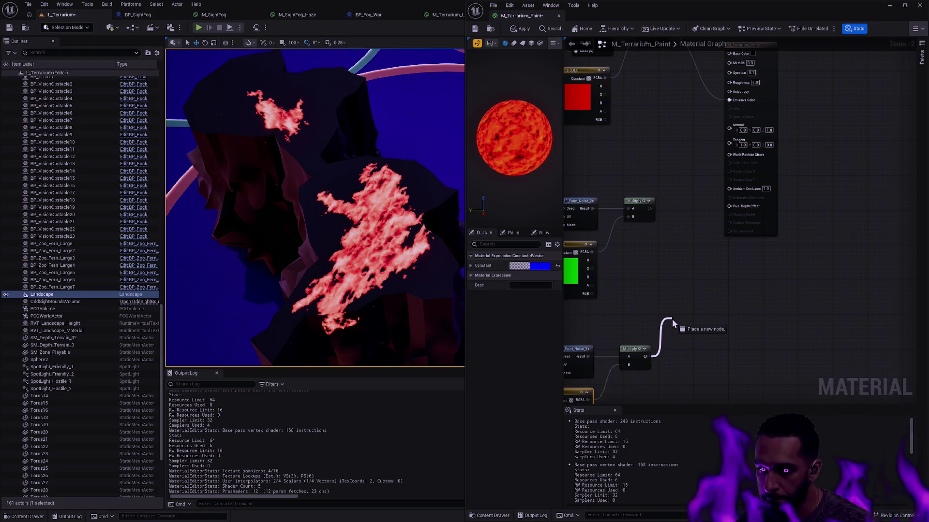
pyautogui.moveTo(672, 319)
pyautogui.mouseDown()
pyautogui.moveTo(719, 295)
pyautogui.moveTo(665, 328)
pyautogui.mouseUp()
pyautogui.click(657, 300)
pyautogui.moveTo(649, 387)
pyautogui.mouseDown()
pyautogui.moveTo(692, 179)
pyautogui.moveTo(734, 150)
pyautogui.moveTo(734, 132)
pyautogui.mouseUp()
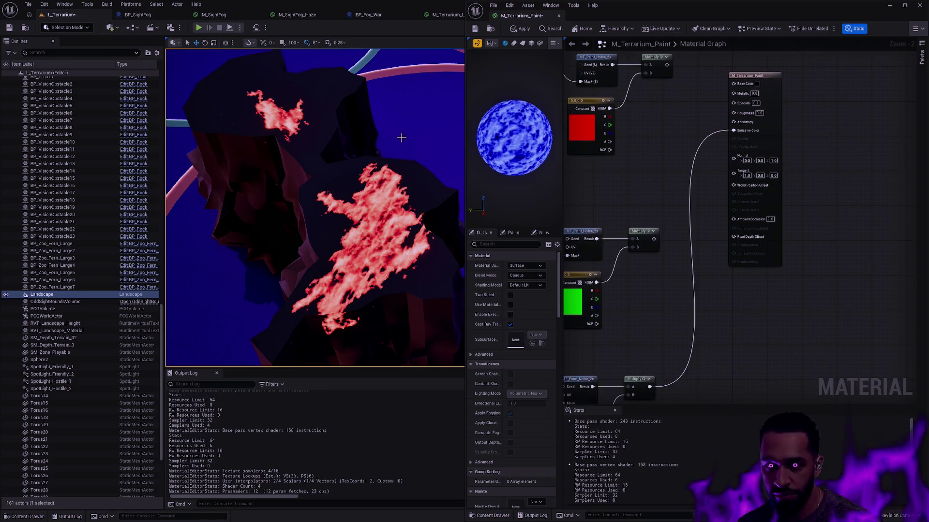
pyautogui.click(520, 32)
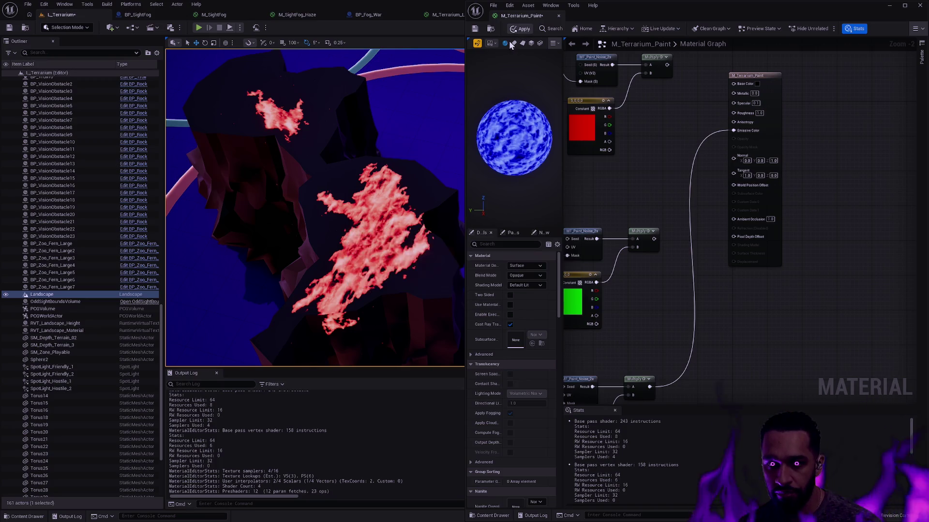
pyautogui.click(477, 31)
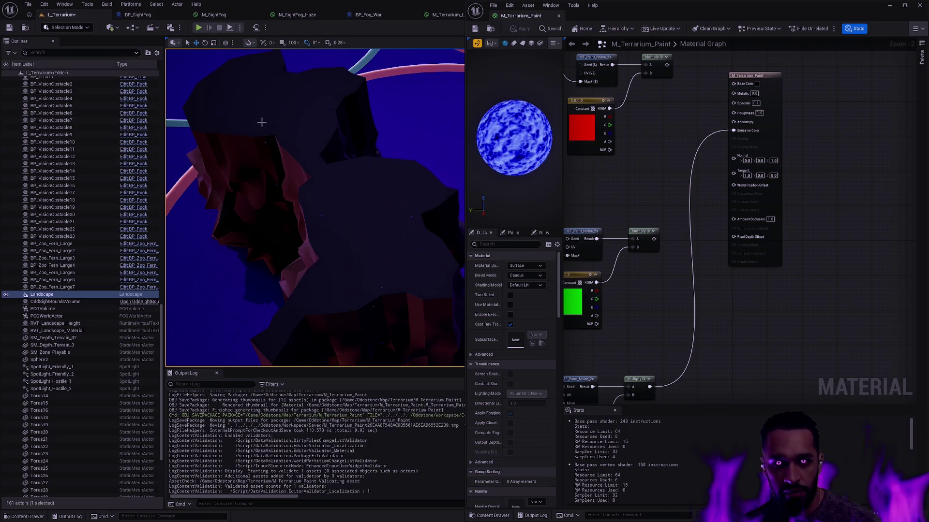
pyautogui.click(283, 130)
# Paint a blue noise patch onto the rock using only the Blue channel and an enlarged brush
pyautogui.hotkey('shift', '4')
pyautogui.scroll(3, 420, 220)
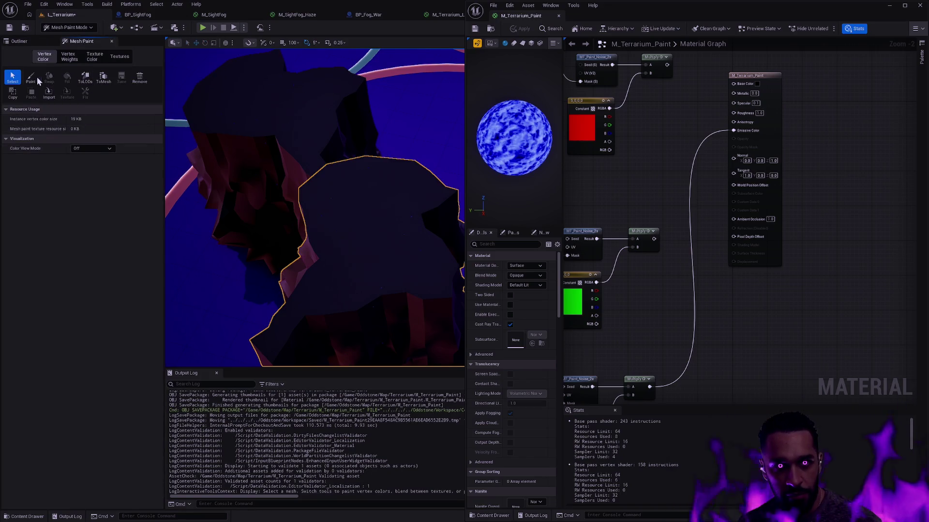
pyautogui.click(31, 78)
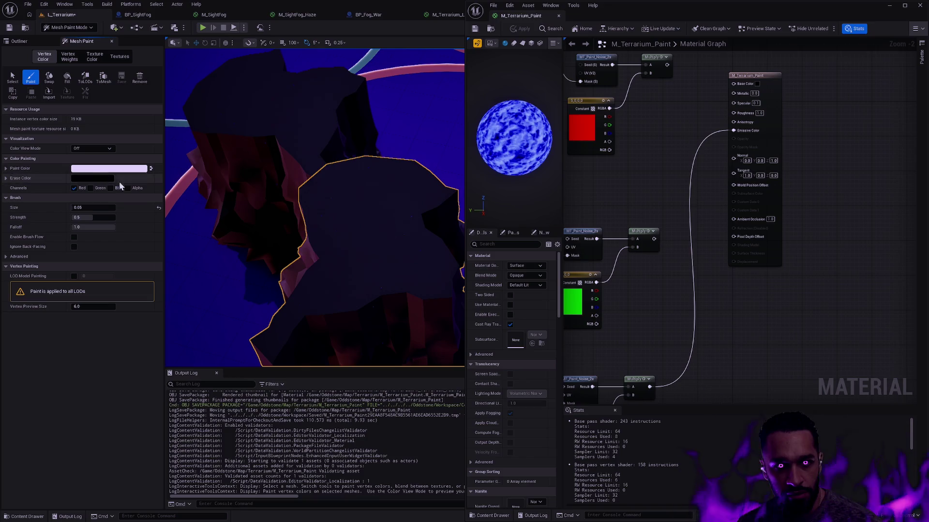
pyautogui.click(110, 188)
pyautogui.click(74, 188)
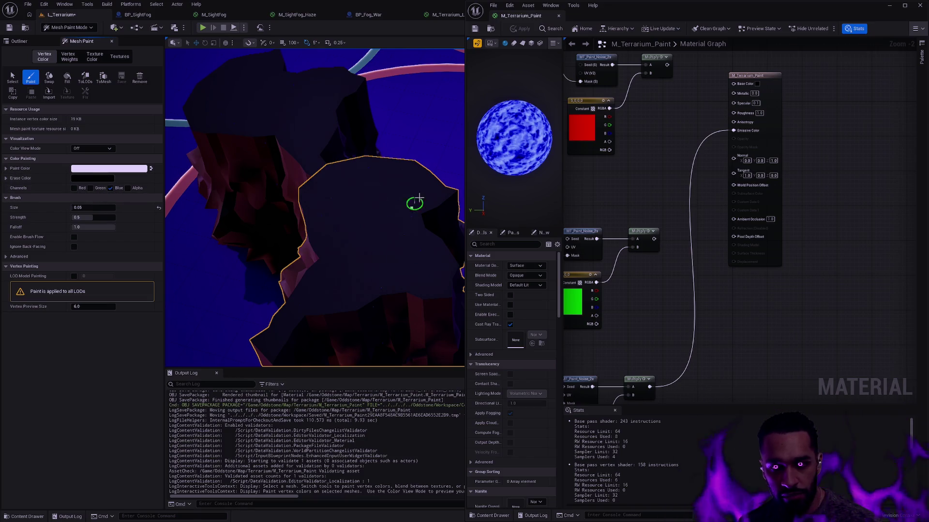
pyautogui.press(']')
pyautogui.press(']')
pyautogui.press(']')
pyautogui.moveTo(406, 197)
pyautogui.mouseDown()
pyautogui.moveTo(394, 197)
pyautogui.moveTo(410, 192)
pyautogui.moveTo(398, 197)
pyautogui.moveTo(421, 240)
pyautogui.moveTo(358, 263)
pyautogui.moveTo(334, 259)
pyautogui.moveTo(406, 277)
pyautogui.moveTo(289, 295)
pyautogui.moveTo(338, 276)
pyautogui.moveTo(332, 291)
pyautogui.moveTo(353, 260)
pyautogui.moveTo(393, 257)
pyautogui.moveTo(352, 249)
pyautogui.moveTo(377, 242)
pyautogui.mouseUp()
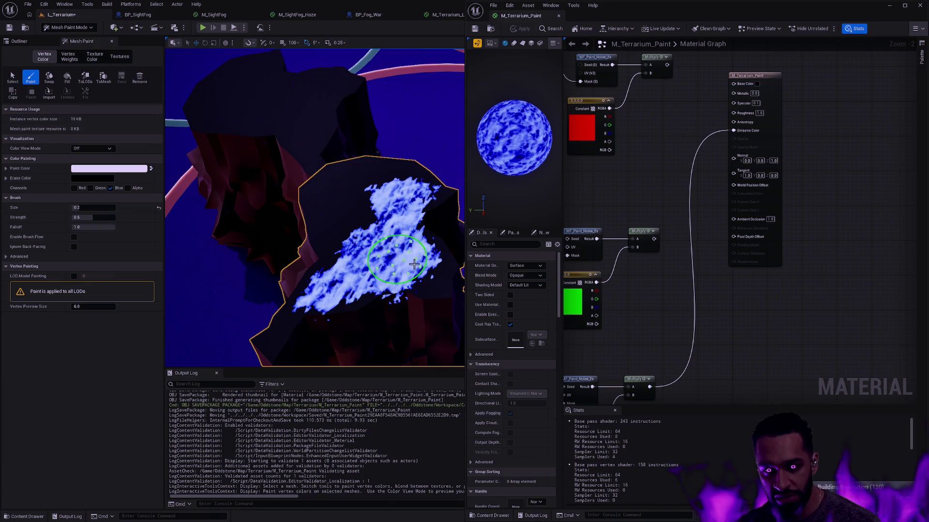
# Switch to the Green channel, apply the material, paint a large green patch, and exit to Selection Mode
pyautogui.click(91, 188)
pyautogui.click(111, 188)
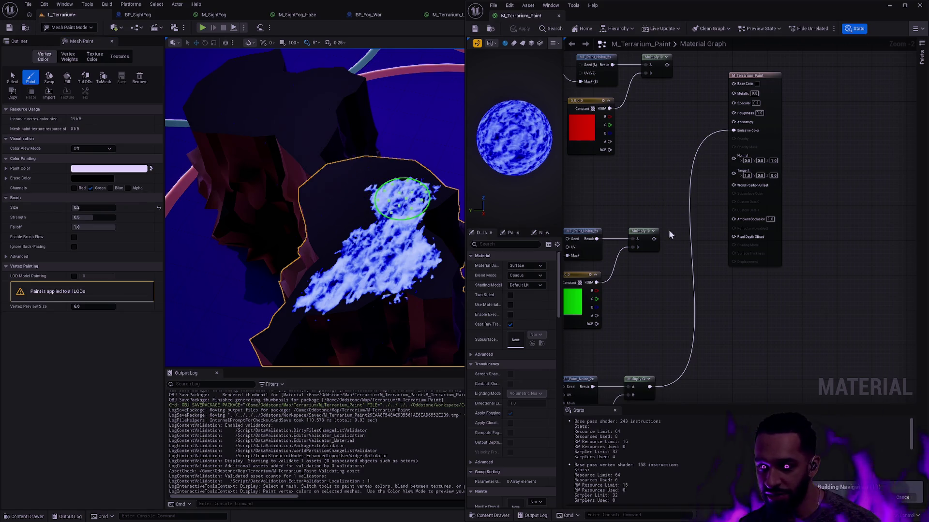
pyautogui.moveTo(652, 235)
pyautogui.mouseDown()
pyautogui.moveTo(716, 143)
pyautogui.moveTo(650, 245)
pyautogui.moveTo(649, 263)
pyautogui.moveTo(733, 130)
pyautogui.mouseUp()
pyautogui.click(524, 30)
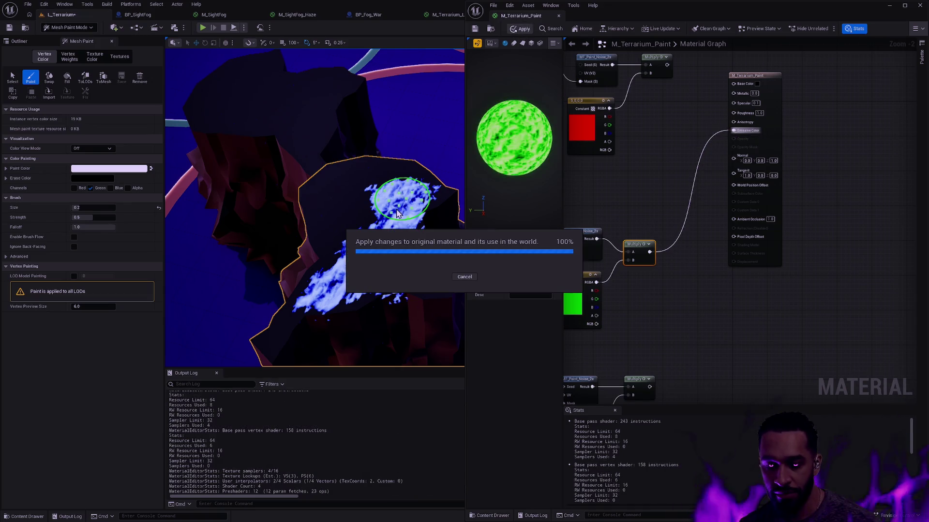
pyautogui.moveTo(371, 193)
pyautogui.mouseDown()
pyautogui.moveTo(382, 204)
pyautogui.moveTo(339, 232)
pyautogui.moveTo(349, 213)
pyautogui.moveTo(340, 262)
pyautogui.moveTo(321, 280)
pyautogui.moveTo(338, 182)
pyautogui.moveTo(382, 186)
pyautogui.mouseUp()
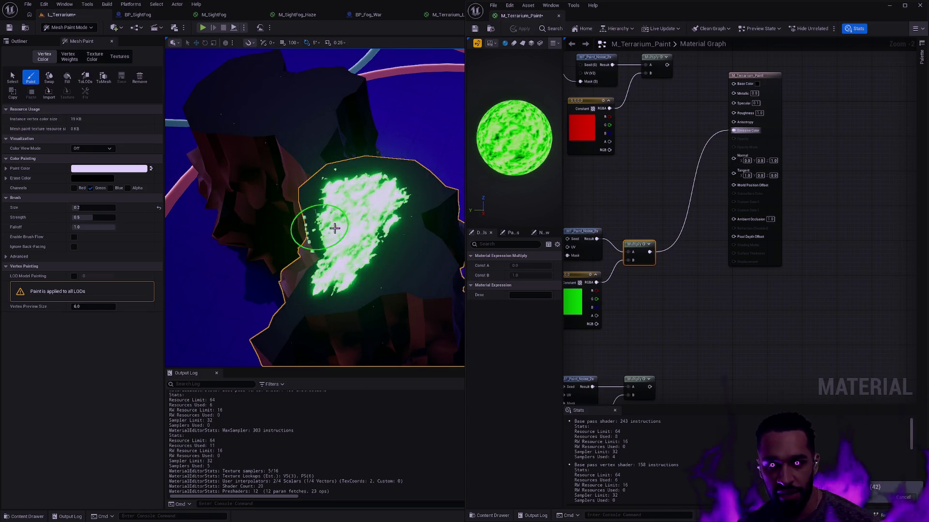
pyautogui.hotkey('shift', '1')
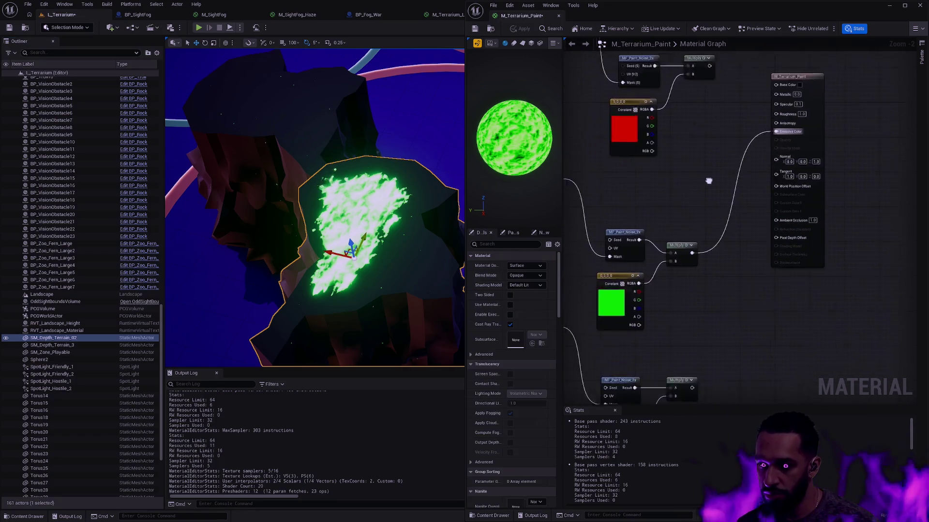
pyautogui.moveTo(669, 309)
pyautogui.mouseDown()
pyautogui.moveTo(733, 47)
pyautogui.moveTo(740, 114)
pyautogui.moveTo(754, 110)
pyautogui.mouseUp()
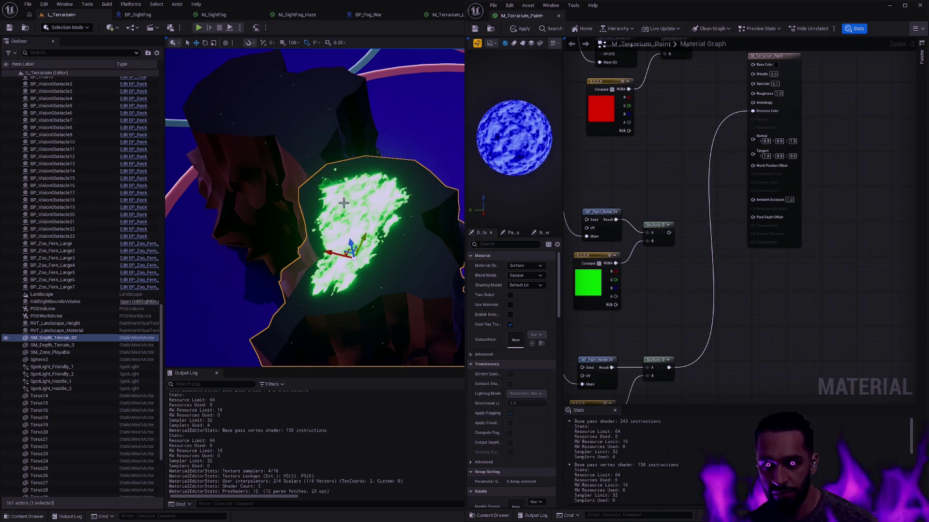
pyautogui.moveTo(433, 166); pyautogui.dragTo(292, 213)
pyautogui.click(293, 213)
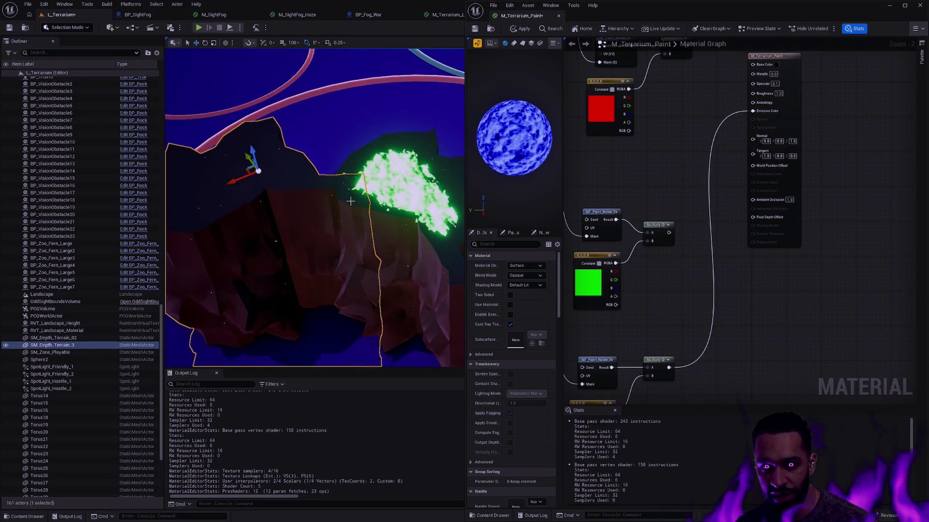
pyautogui.moveTo(238, 182); pyautogui.dragTo(213, 182)
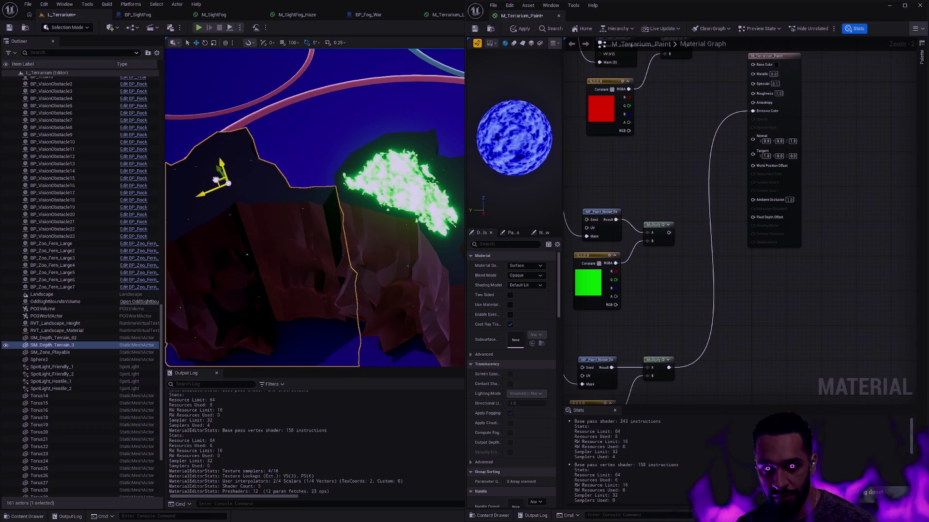
pyautogui.moveTo(215, 182)
pyautogui.mouseDown()
pyautogui.moveTo(203, 167)
pyautogui.moveTo(187, 167)
pyautogui.mouseUp()
pyautogui.press('Escape')
pyautogui.moveTo(688, 315); pyautogui.dragTo(712, 256)
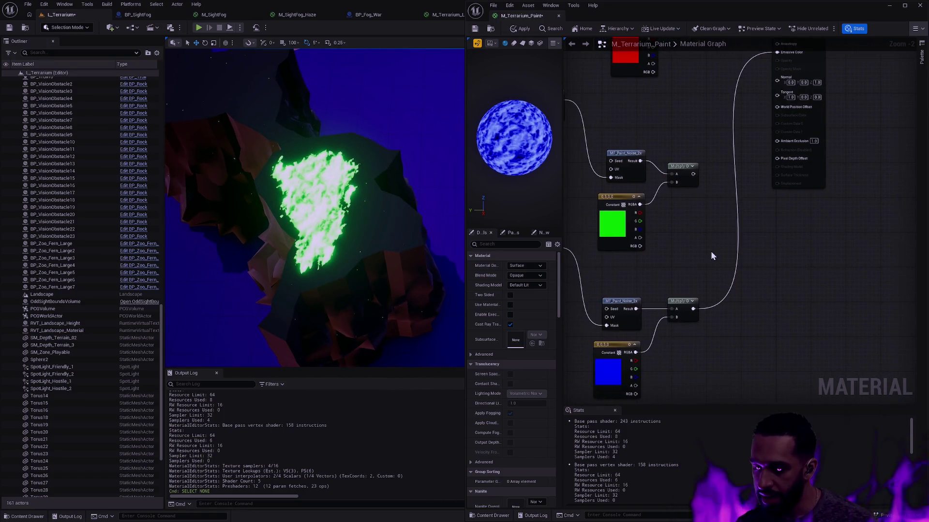
pyautogui.moveTo(710, 89); pyautogui.dragTo(703, 156)
pyautogui.click(520, 28)
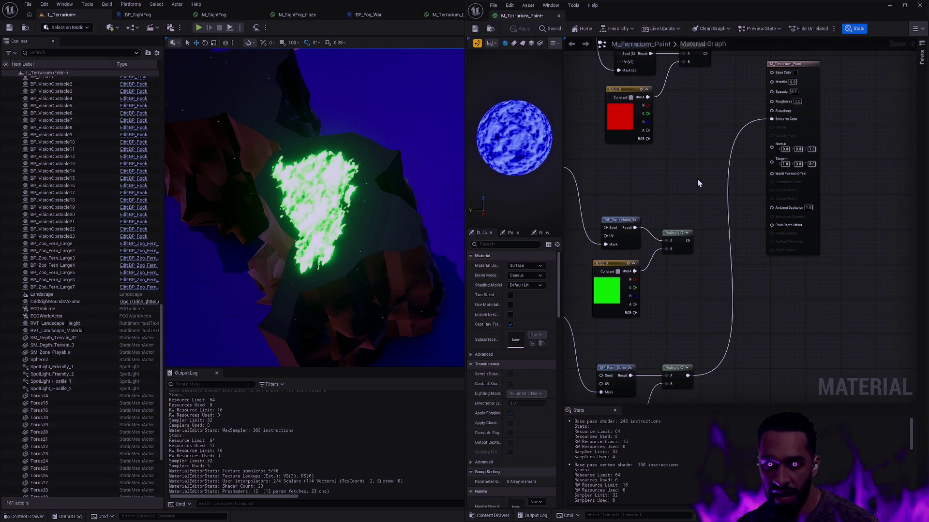
# Add a Lerp from the blue Multiply and wire the MF_Paint_Noise_2x Result into its Alpha
pyautogui.moveTo(711, 210)
pyautogui.mouseDown()
pyautogui.moveTo(683, 330)
pyautogui.moveTo(701, 271)
pyautogui.mouseUp()
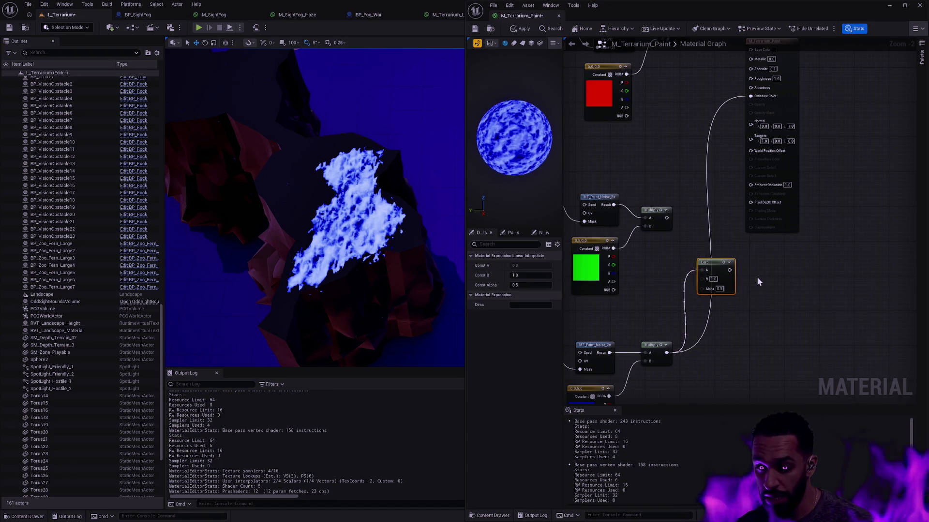
pyautogui.moveTo(666, 352)
pyautogui.mouseDown()
pyautogui.moveTo(703, 291)
pyautogui.moveTo(711, 334)
pyautogui.mouseUp()
pyautogui.click(618, 347)
pyautogui.moveTo(695, 309)
pyautogui.mouseDown()
pyautogui.moveTo(683, 313)
pyautogui.moveTo(772, 249)
pyautogui.mouseUp()
pyautogui.moveTo(726, 312); pyautogui.dragTo(735, 342)
# Tidy the nearby nodes and add a Named Reroute Declaration from the noise Result
pyautogui.moveTo(765, 288); pyautogui.dragTo(747, 300)
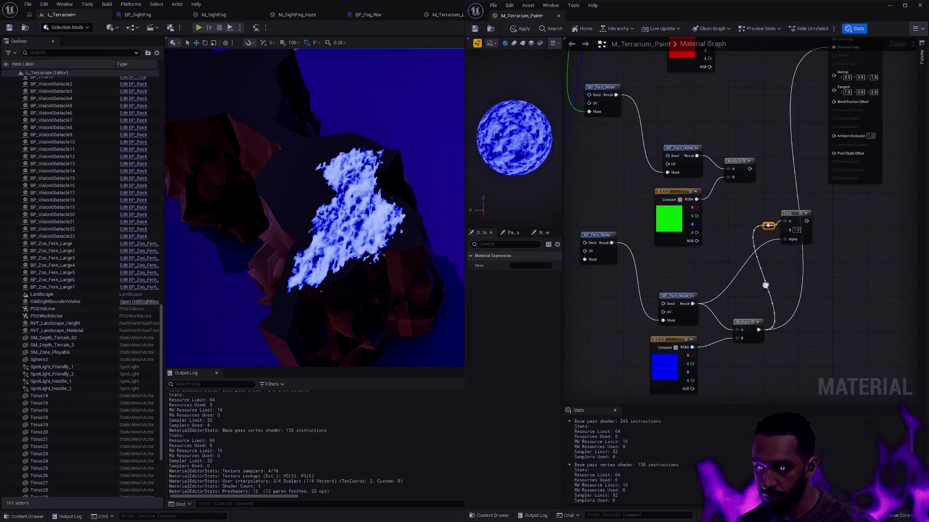
pyautogui.moveTo(724, 291)
pyautogui.mouseDown()
pyautogui.moveTo(742, 285)
pyautogui.moveTo(712, 294)
pyautogui.moveTo(732, 285)
pyautogui.mouseUp()
pyautogui.write('named')
pyautogui.press('Return')
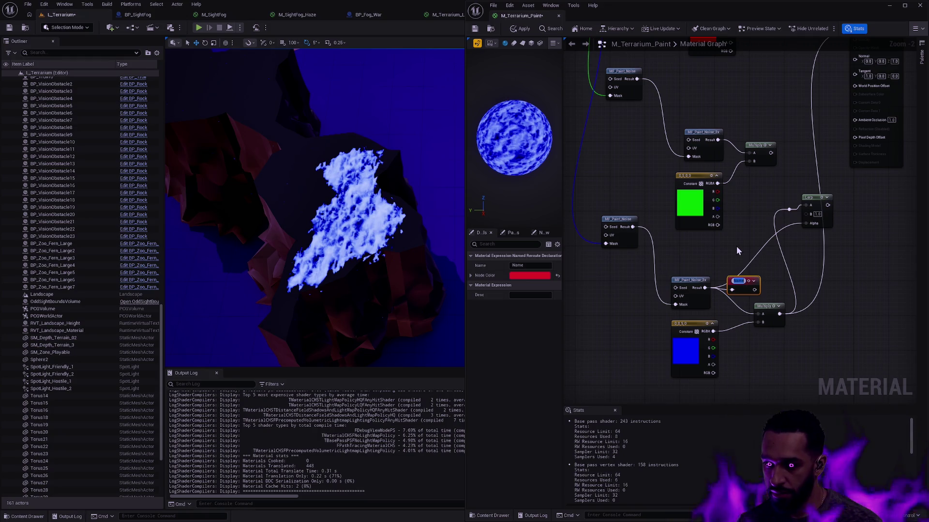
# Rename the reroute to Mask (B) and make its node colour blue
pyautogui.press('BackSpace')
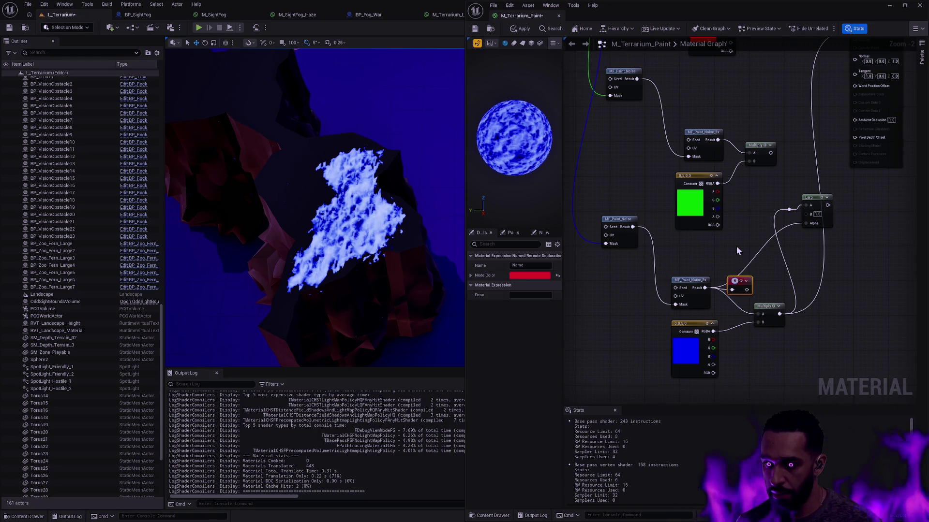
pyautogui.write('M')
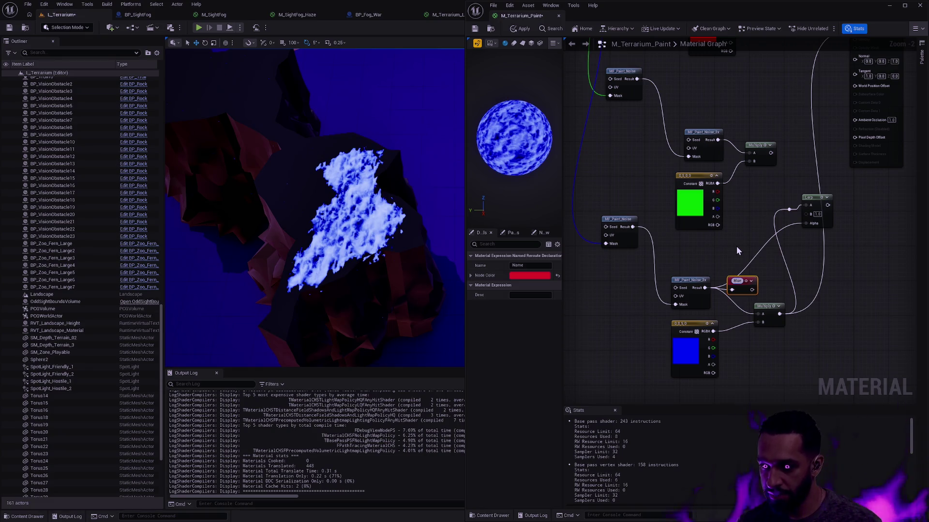
pyautogui.write('ask (R)')
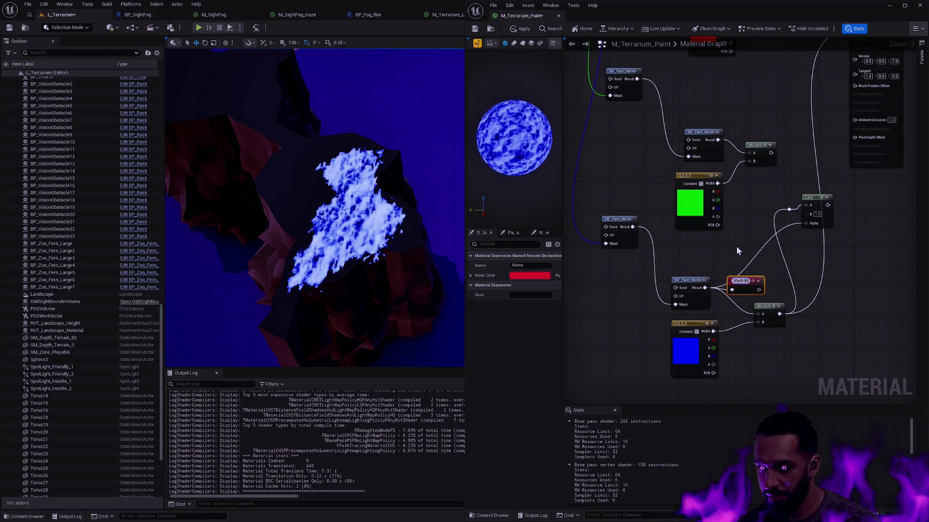
pyautogui.press('Return')
pyautogui.click(529, 275)
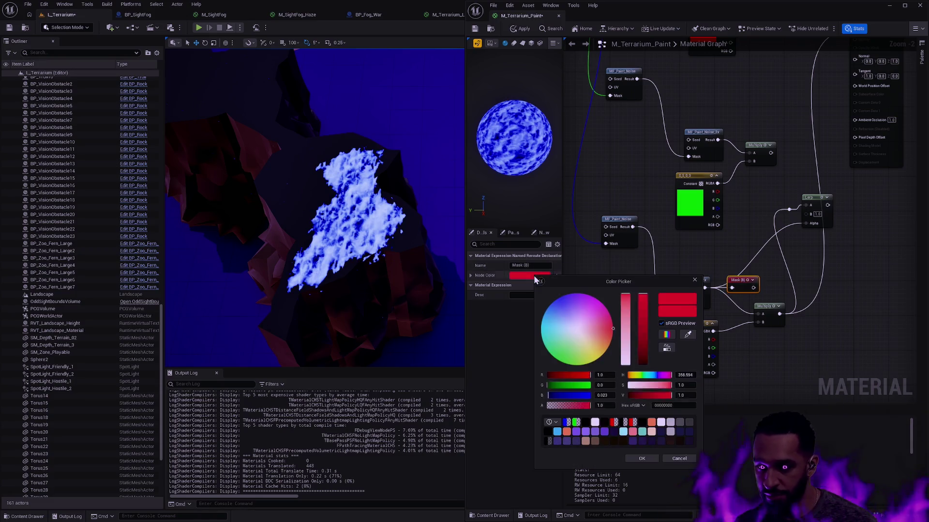
pyautogui.moveTo(575, 395)
pyautogui.mouseDown()
pyautogui.moveTo(591, 395)
pyautogui.moveTo(544, 381)
pyautogui.mouseUp()
pyautogui.click(641, 459)
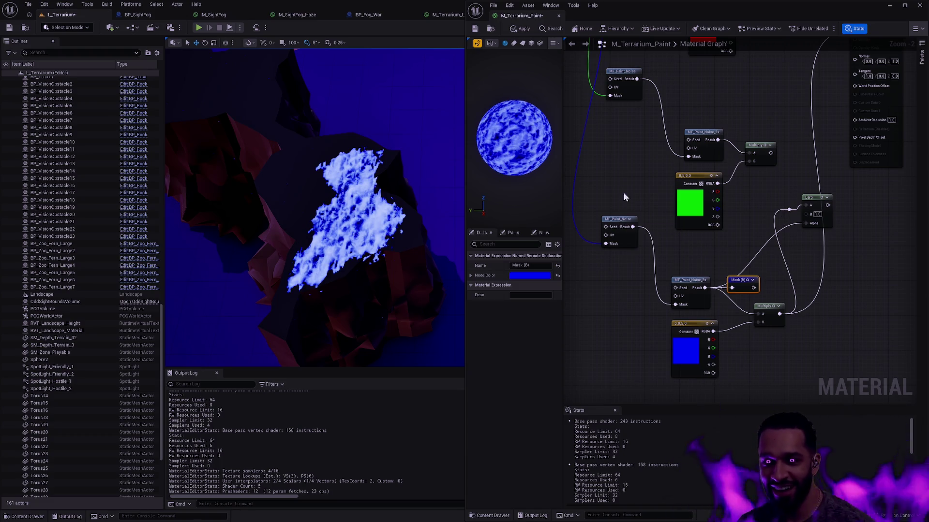
pyautogui.moveTo(786, 112); pyautogui.dragTo(738, 150)
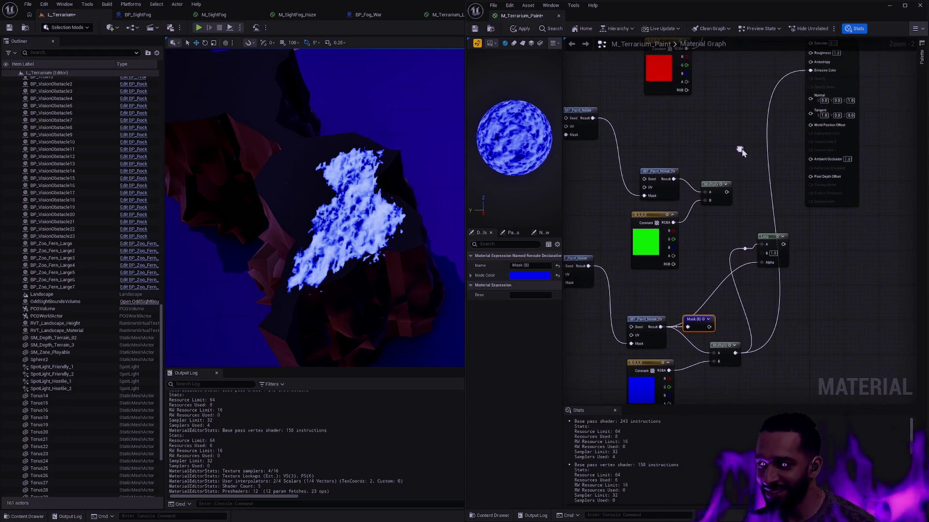
# Connect the blue chain's Multiply result to the Lerp's A pin
pyautogui.click(721, 234)
pyautogui.moveTo(736, 353)
pyautogui.mouseDown()
pyautogui.moveTo(760, 244)
pyautogui.moveTo(740, 237)
pyautogui.moveTo(743, 249)
pyautogui.mouseUp()
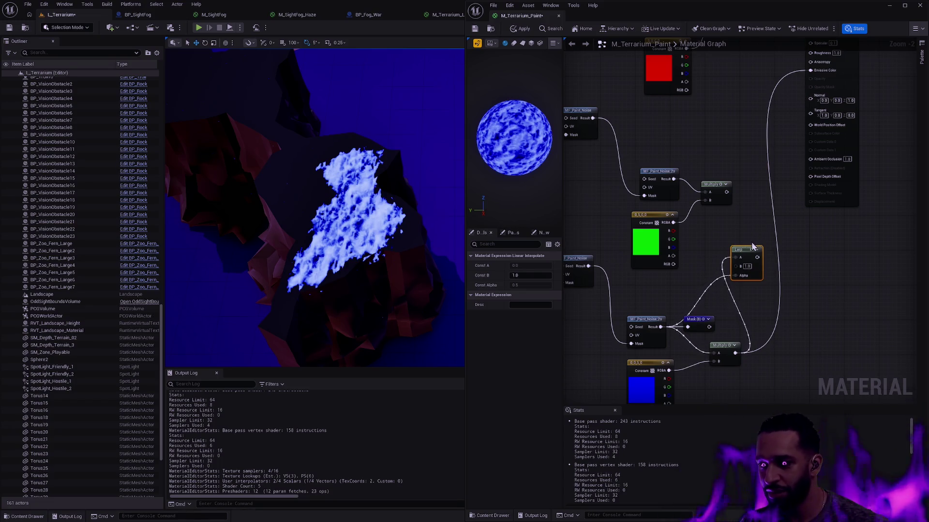
# Move the Lerp node and the Mask (B) reroute into place beside the blue noise chain
pyautogui.moveTo(748, 255)
pyautogui.mouseDown()
pyautogui.moveTo(756, 285)
pyautogui.moveTo(747, 269)
pyautogui.mouseUp()
pyautogui.moveTo(698, 320); pyautogui.dragTo(706, 315)
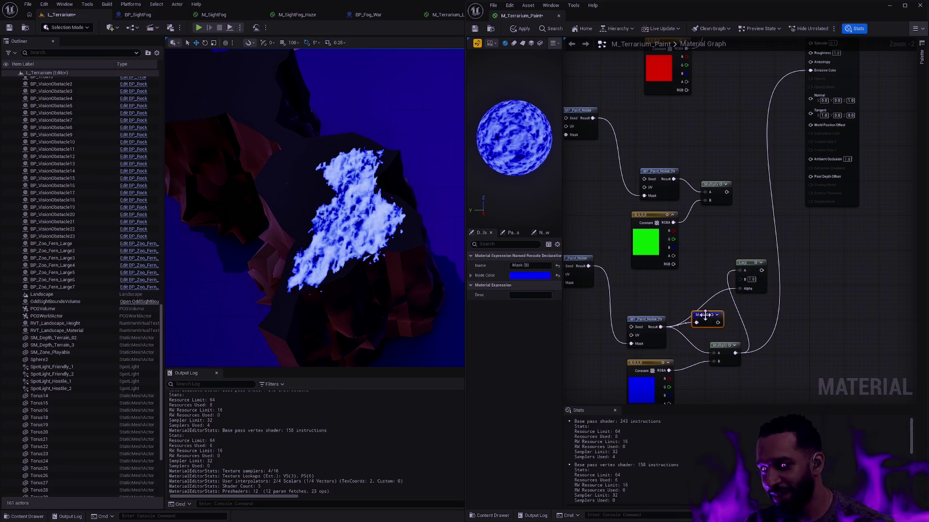
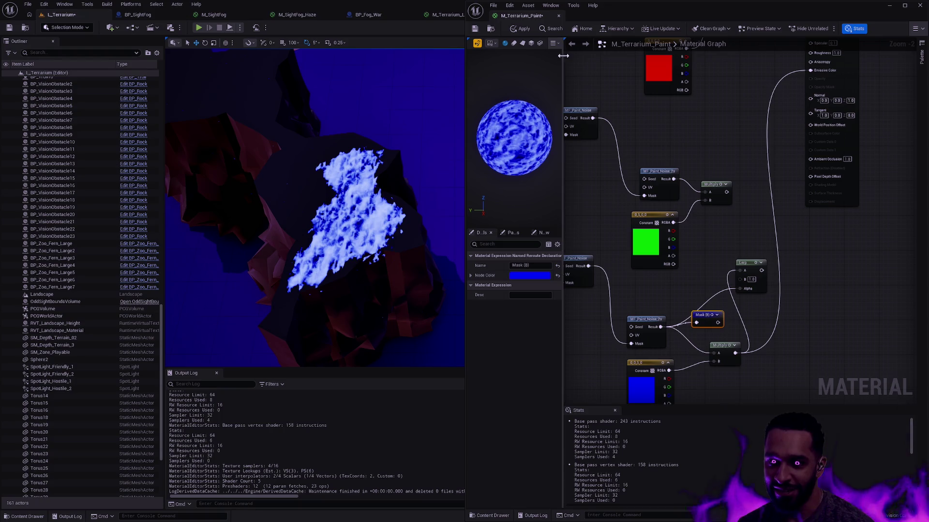
# Widen the level viewport and preview/Details panels, then orbit the camera to show the terrain rings
pyautogui.moveTo(563, 57); pyautogui.dragTo(566, 57)
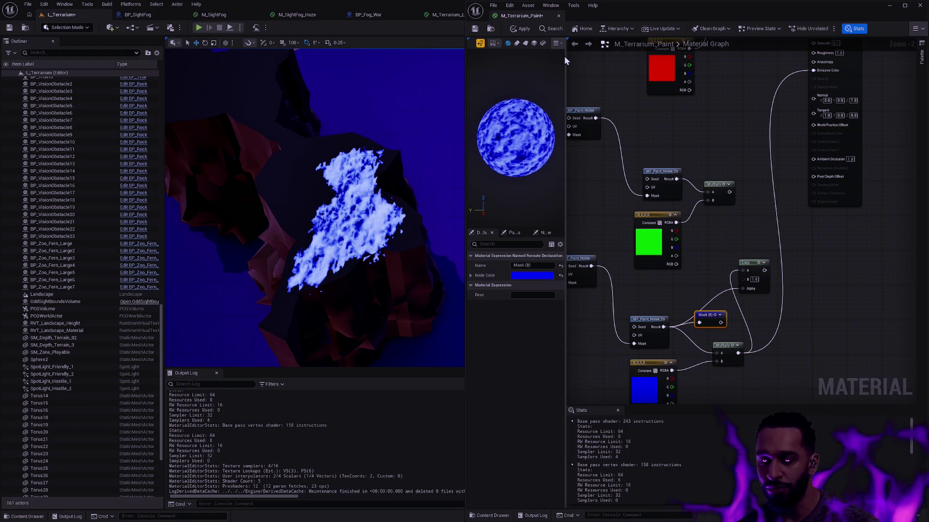
pyautogui.moveTo(565, 57); pyautogui.dragTo(565, 58)
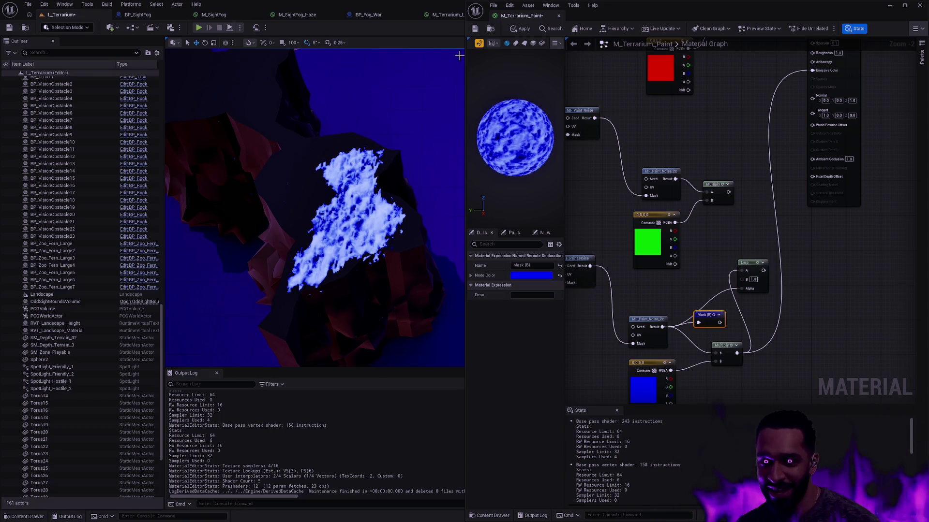
pyautogui.moveTo(459, 54)
pyautogui.mouseDown()
pyautogui.moveTo(560, 56)
pyautogui.moveTo(518, 56)
pyautogui.mouseUp()
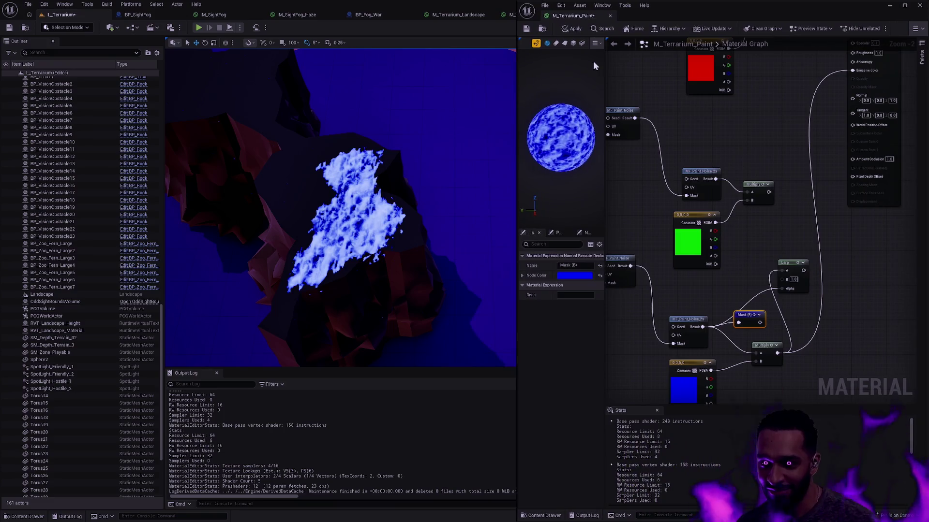
pyautogui.moveTo(605, 59); pyautogui.dragTo(615, 59)
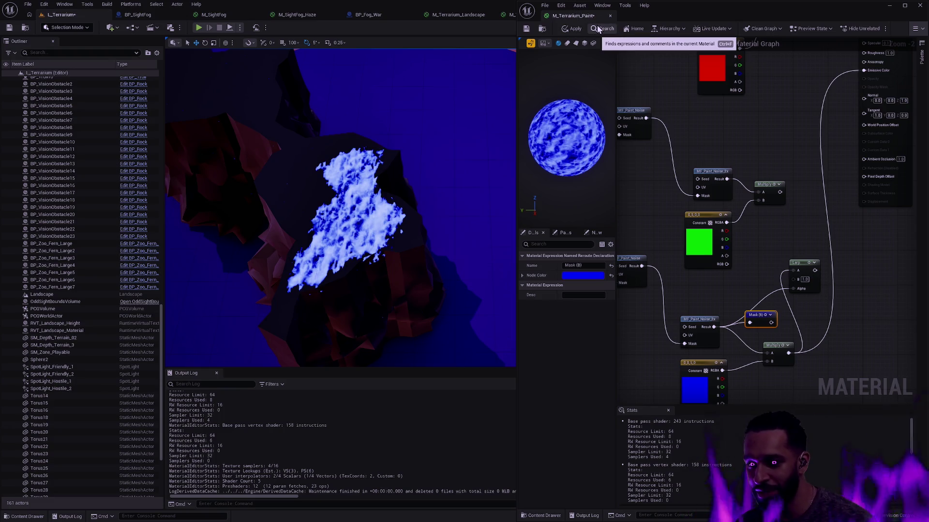
pyautogui.moveTo(433, 151)
pyautogui.mouseDown()
pyautogui.moveTo(412, 157)
pyautogui.moveTo(448, 147)
pyautogui.mouseUp()
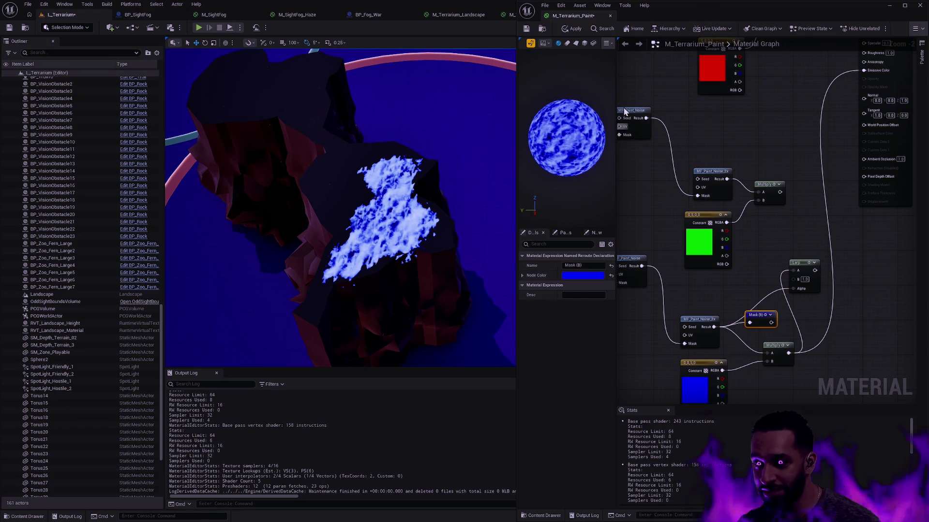
pyautogui.moveTo(614, 77); pyautogui.dragTo(615, 77)
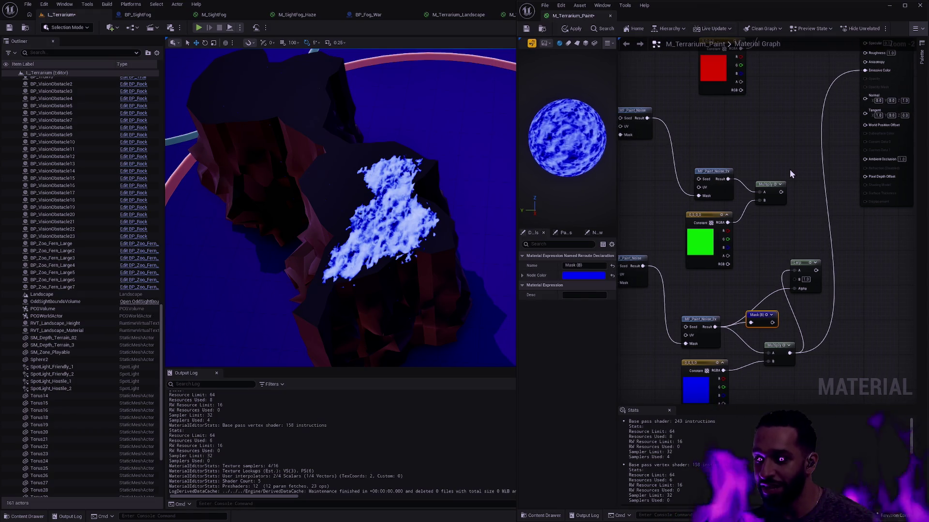
# Line up MF_Paint_Noise, MF_Paint_Noise_2x and the Mask (B) reroute side by side
pyautogui.moveTo(760, 396); pyautogui.dragTo(744, 332)
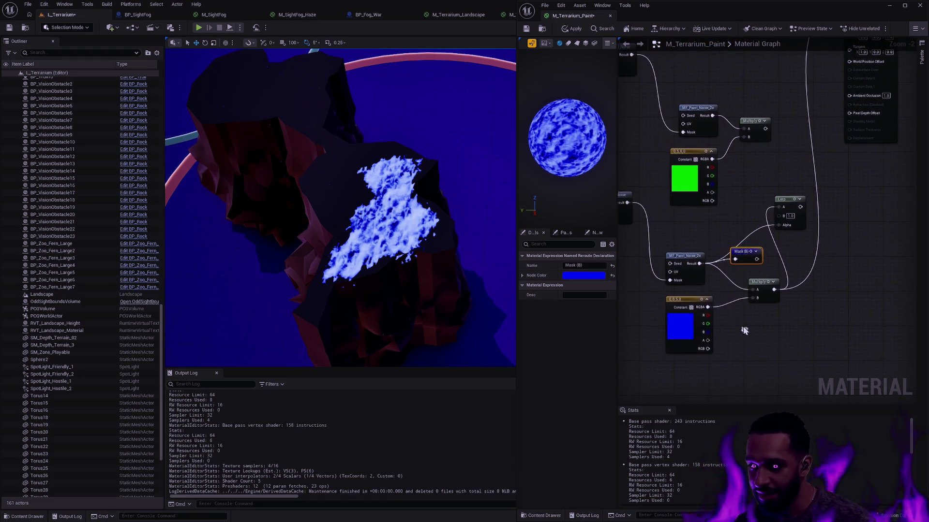
pyautogui.keyDown('shift'); pyautogui.click(684, 255); pyautogui.keyUp('shift')
pyautogui.scroll(-2, 701, 213)
pyautogui.moveTo(670, 252); pyautogui.dragTo(769, 286)
pyautogui.moveTo(742, 245); pyautogui.dragTo(757, 296)
pyautogui.scroll(3, 812, 280)
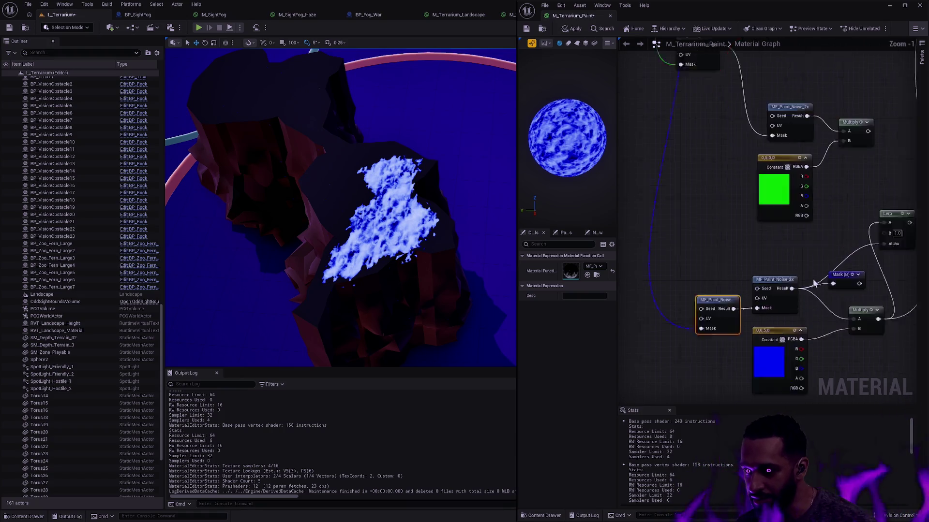
pyautogui.scroll(1, 814, 283)
pyautogui.keyDown('shift'); pyautogui.click(769, 279); pyautogui.keyUp('shift')
pyautogui.click(837, 284)
pyautogui.moveTo(864, 267); pyautogui.dragTo(841, 272)
pyautogui.moveTo(814, 322); pyautogui.dragTo(777, 303)
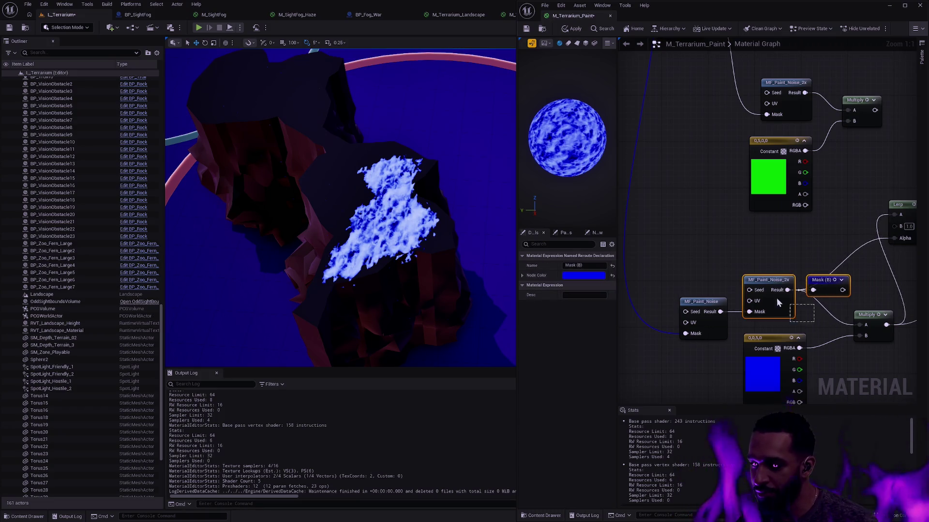
# Move the three blue nodes up-left together and break Mask (B)'s wires to the Lerp and Multiply
pyautogui.keyDown('shift'); pyautogui.click(701, 301); pyautogui.keyUp('shift')
pyautogui.moveTo(820, 281); pyautogui.dragTo(745, 252)
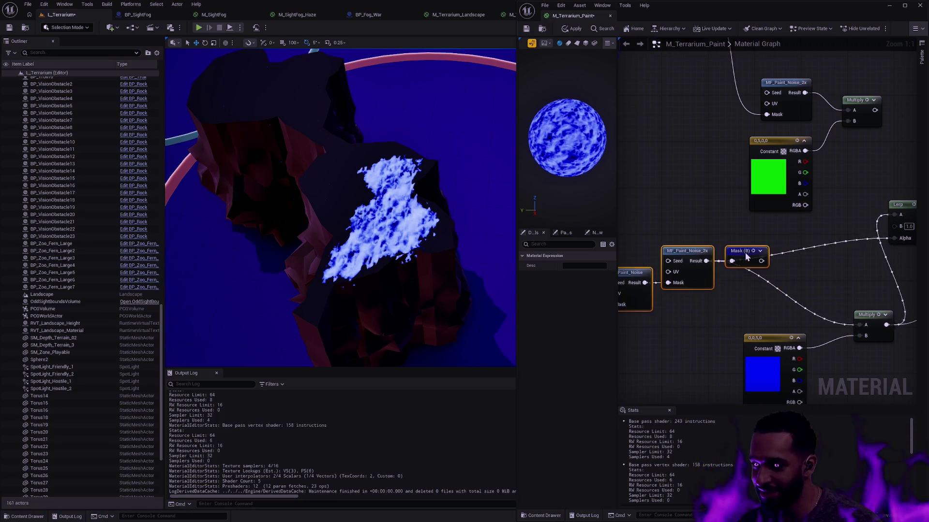
pyautogui.click(811, 259)
pyautogui.moveTo(811, 258); pyautogui.dragTo(751, 279)
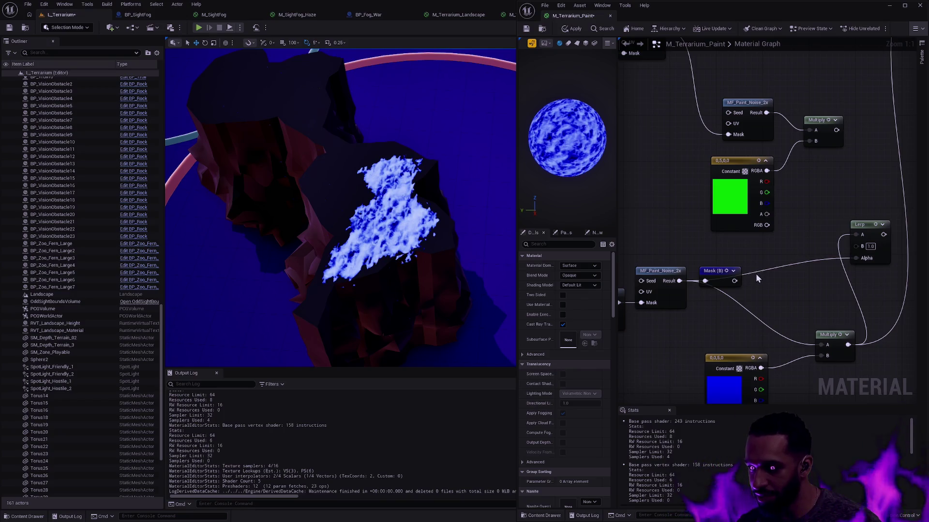
pyautogui.keyDown('alt'); pyautogui.click(756, 274); pyautogui.keyUp('alt')
pyautogui.rightClick(719, 319)
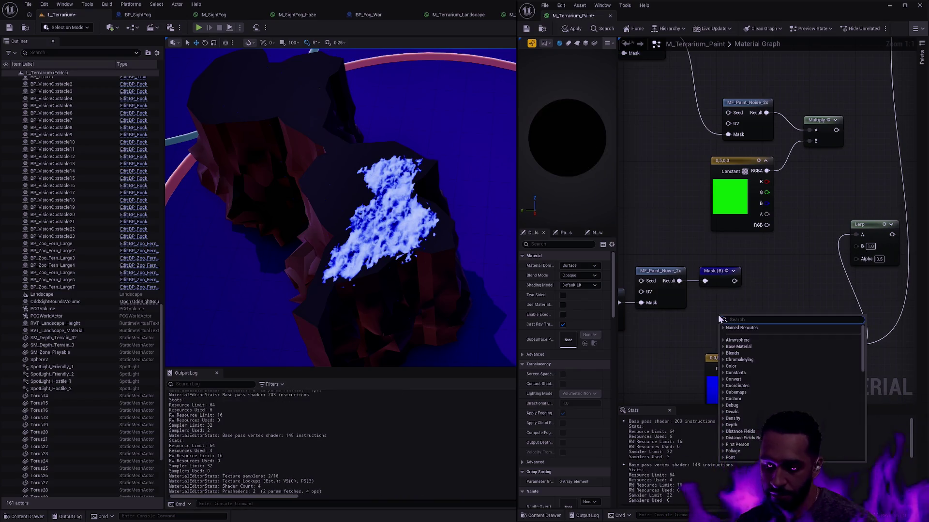
pyautogui.write('B')
pyautogui.press('BackSpace')
pyautogui.write('mark')
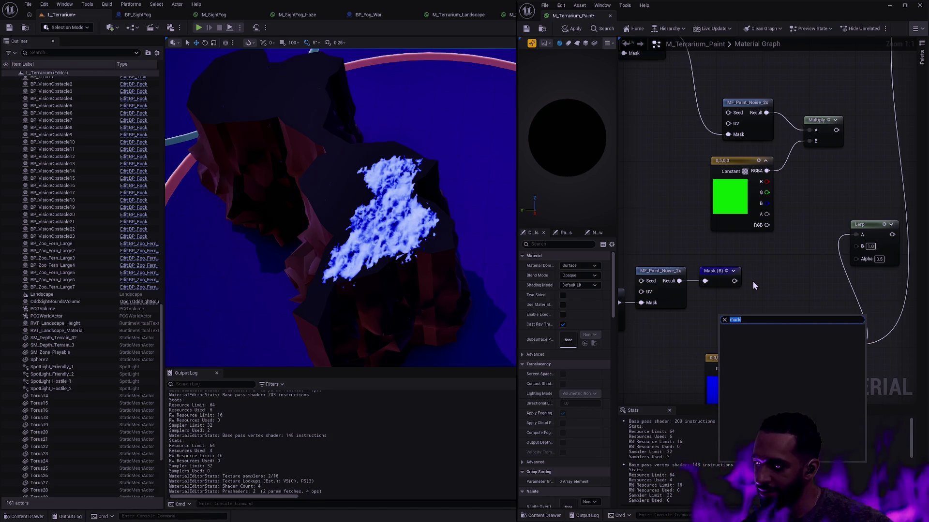
pyautogui.press('Escape')
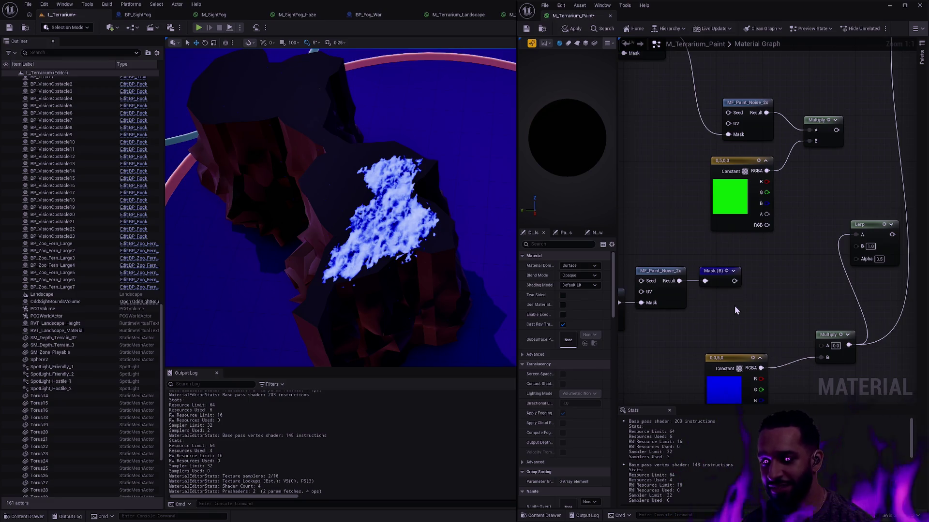
pyautogui.moveTo(734, 306); pyautogui.dragTo(765, 271)
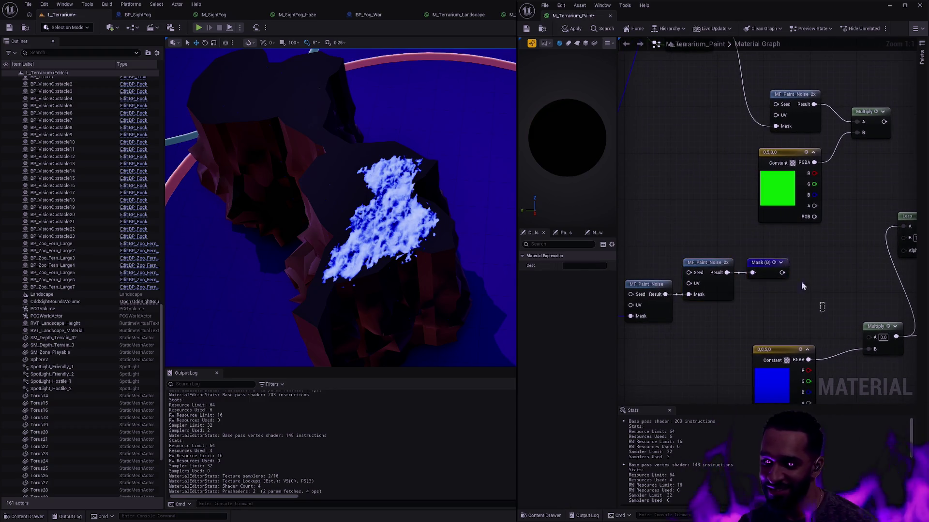
pyautogui.click(787, 262)
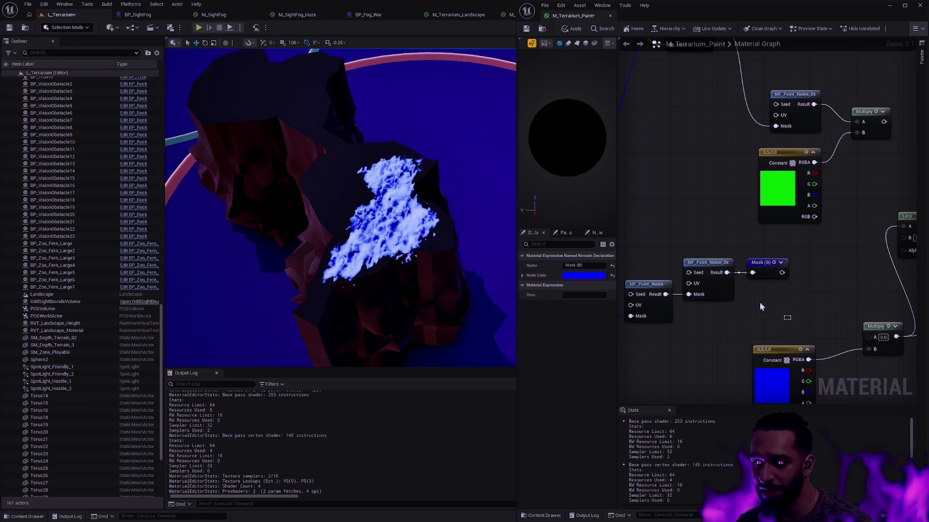
pyautogui.moveTo(770, 307); pyautogui.dragTo(726, 278)
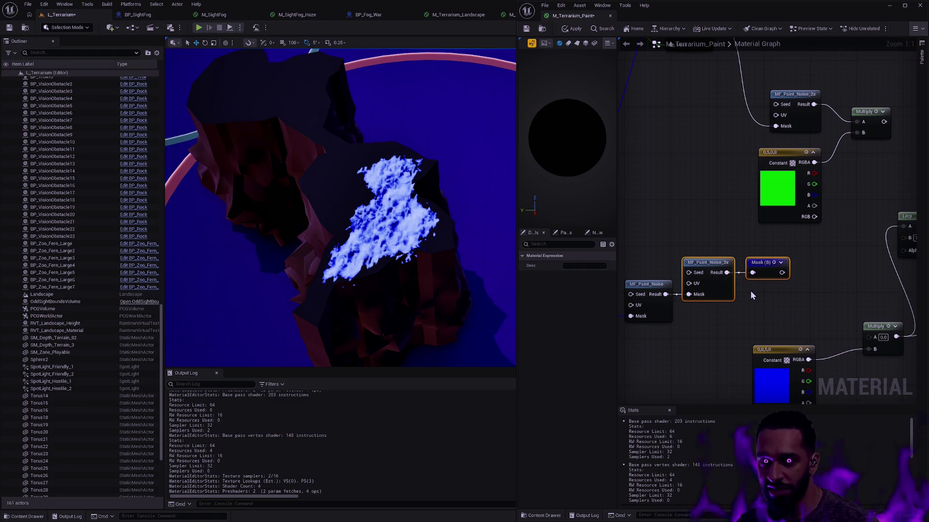
pyautogui.click(756, 304)
pyautogui.scroll(-3, 757, 308)
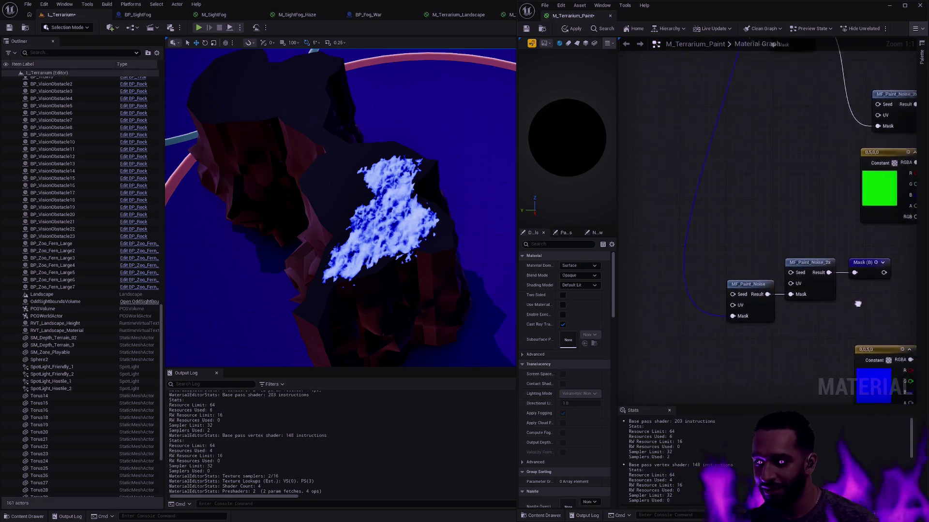
pyautogui.scroll(-3, 739, 366)
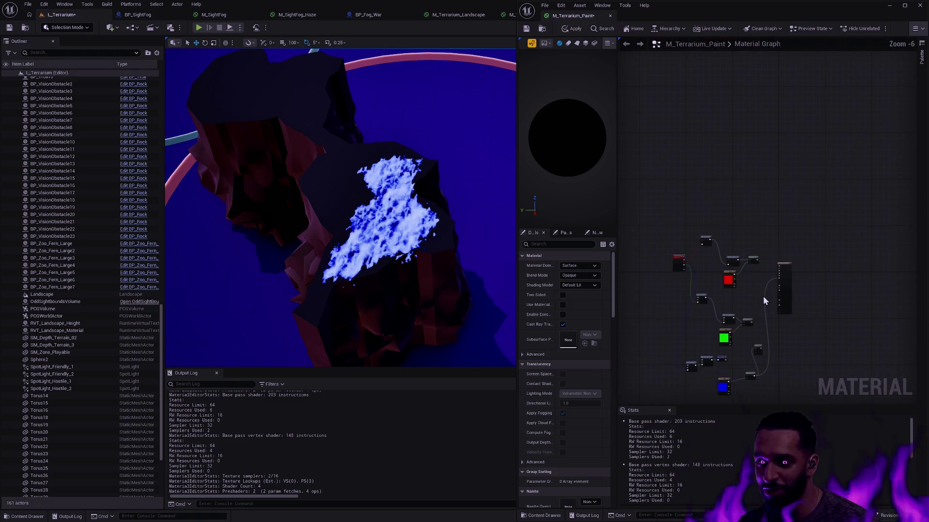
pyautogui.scroll(3, 760, 280)
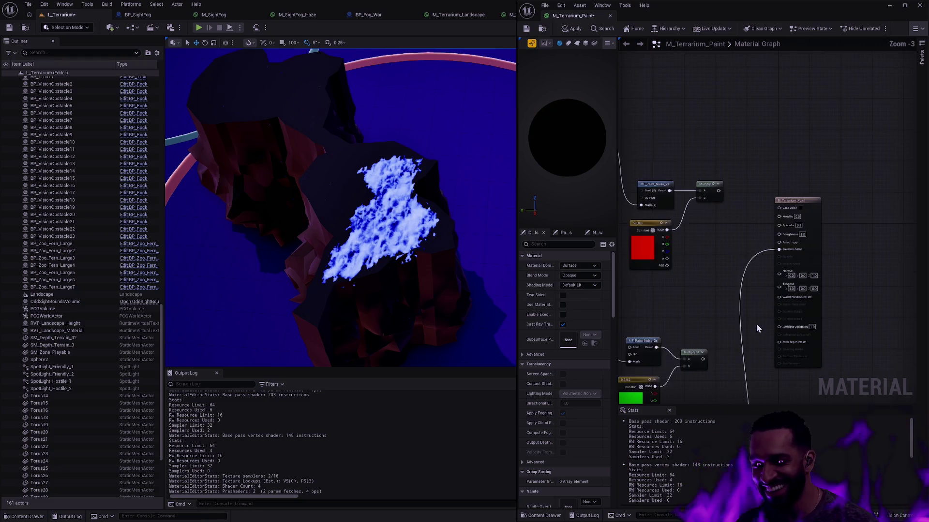
# Delete the noise node beside the green constant, save, then undo to restore it
pyautogui.moveTo(812, 208)
pyautogui.mouseDown()
pyautogui.moveTo(793, 224)
pyautogui.moveTo(752, 222)
pyautogui.mouseUp()
pyautogui.click(730, 224)
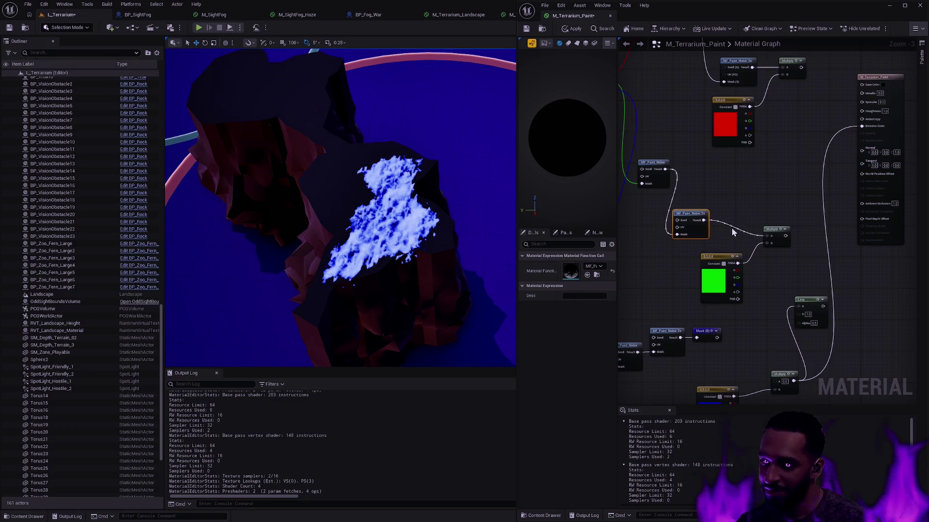
pyautogui.press('Delete')
pyautogui.hotkey('ctrl', 's')
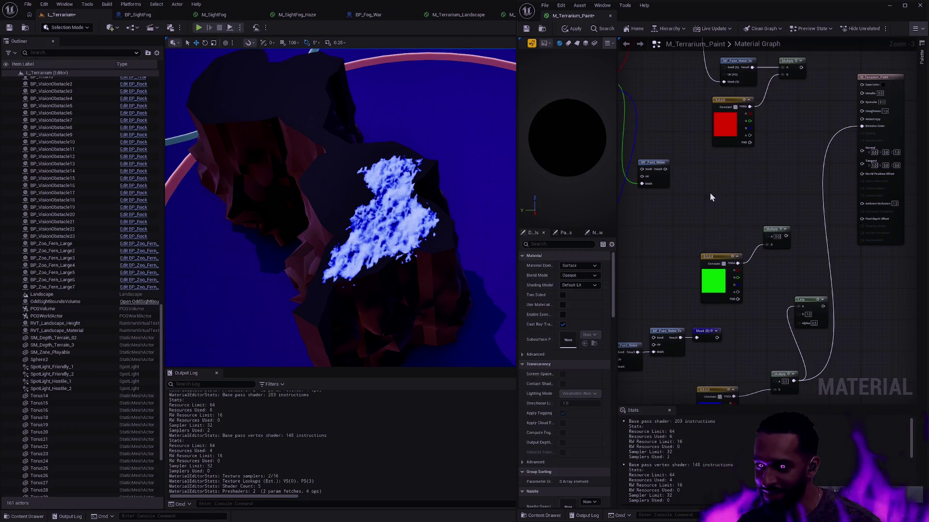
pyautogui.hotkey('ctrl', 'z')
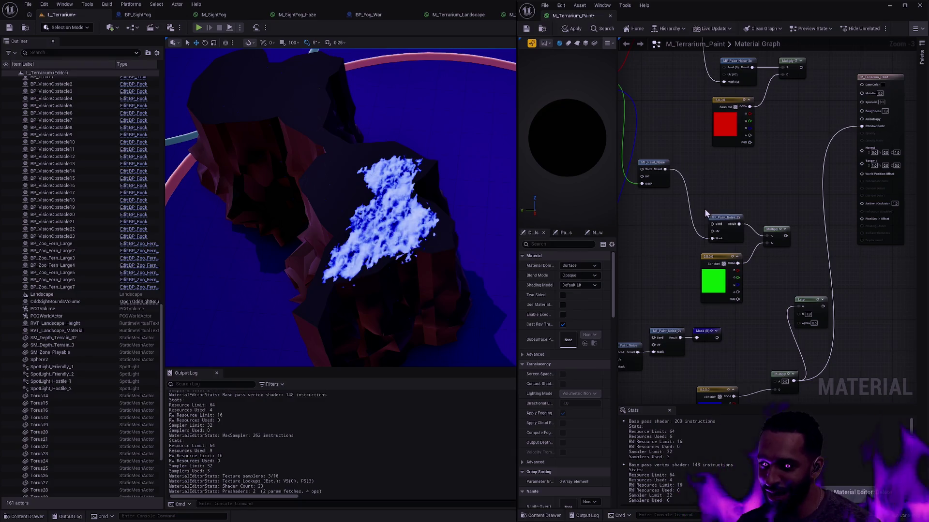
# Add a Named Reroute Declaration called Mask (G) fed by the noise node's Result
pyautogui.moveTo(739, 224); pyautogui.dragTo(764, 200)
pyautogui.write('named')
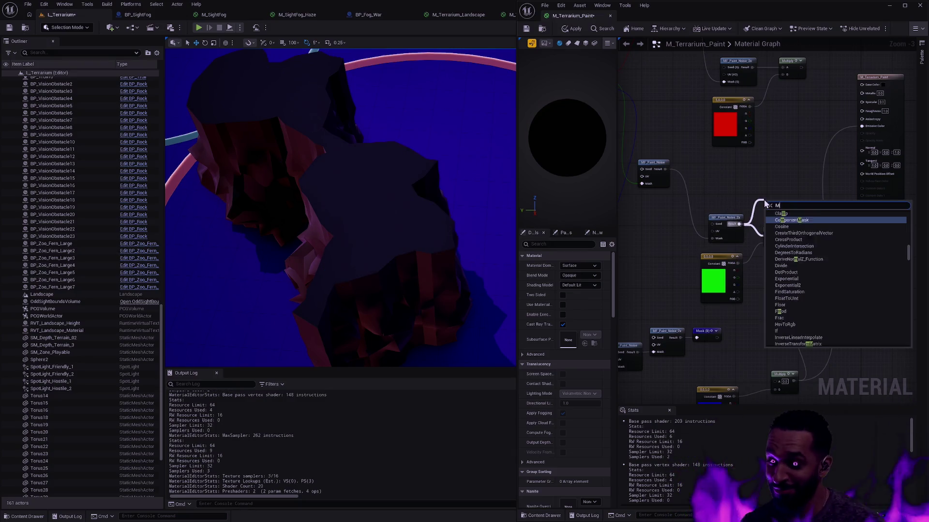
pyautogui.press('Return')
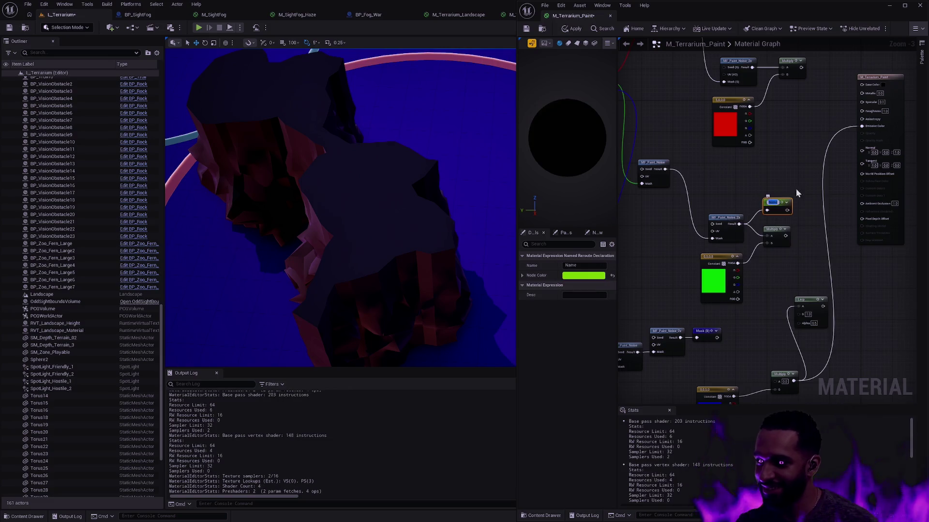
pyautogui.write('Mask (')
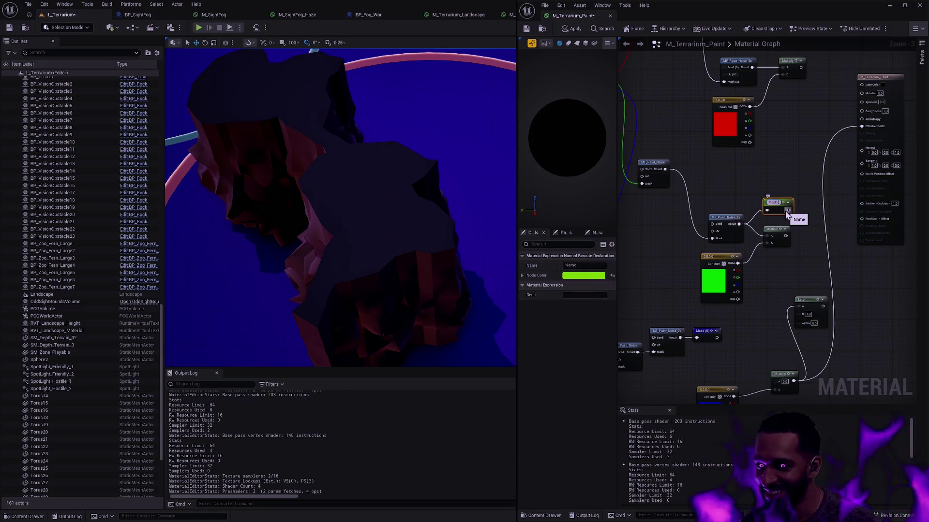
pyautogui.write('G)')
pyautogui.press('Return')
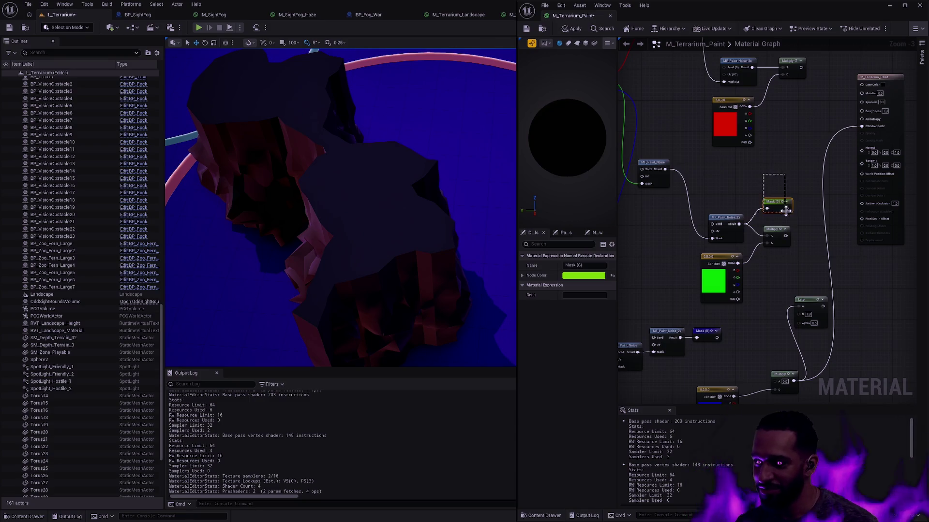
pyautogui.moveTo(793, 278)
pyautogui.mouseDown()
pyautogui.moveTo(808, 263)
pyautogui.moveTo(794, 221)
pyautogui.moveTo(805, 223)
pyautogui.moveTo(817, 245)
pyautogui.mouseUp()
pyautogui.moveTo(808, 132); pyautogui.dragTo(776, 224)
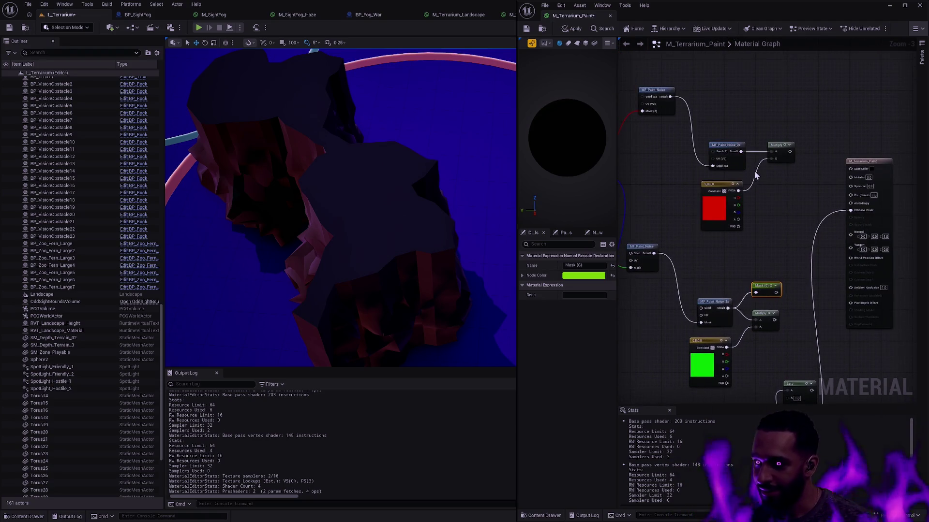
pyautogui.click(780, 145)
# Add a Named Reroute Declaration named Mask (R) from the red branch noise node
pyautogui.moveTo(779, 146); pyautogui.dragTo(804, 174)
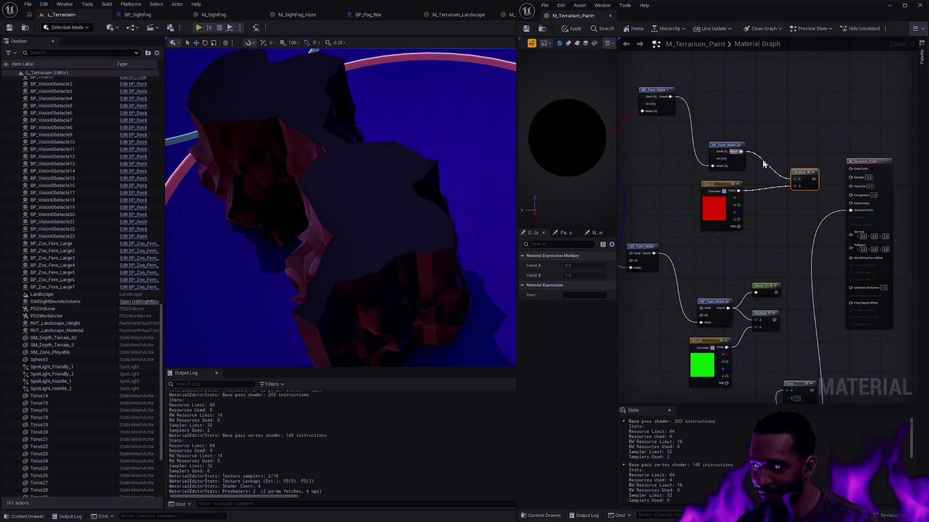
pyautogui.moveTo(741, 151); pyautogui.dragTo(766, 145)
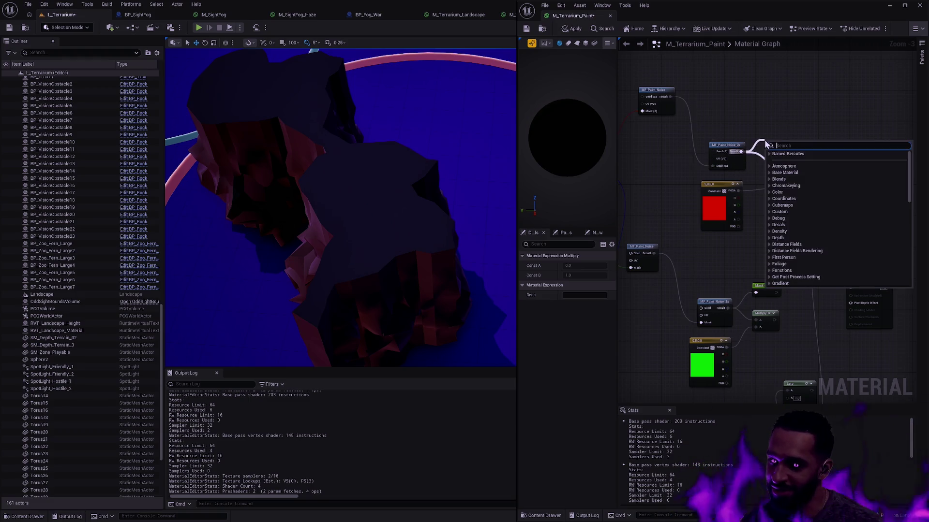
pyautogui.write('named')
pyautogui.press('Return')
pyautogui.write('Mask (R)')
pyautogui.click(780, 130)
# Set Mask (R)'s Node Color blue component to 0 so it turns red
pyautogui.click(777, 142)
pyautogui.click(581, 275)
pyautogui.click(651, 394)
pyautogui.write('0')
pyautogui.press('Return')
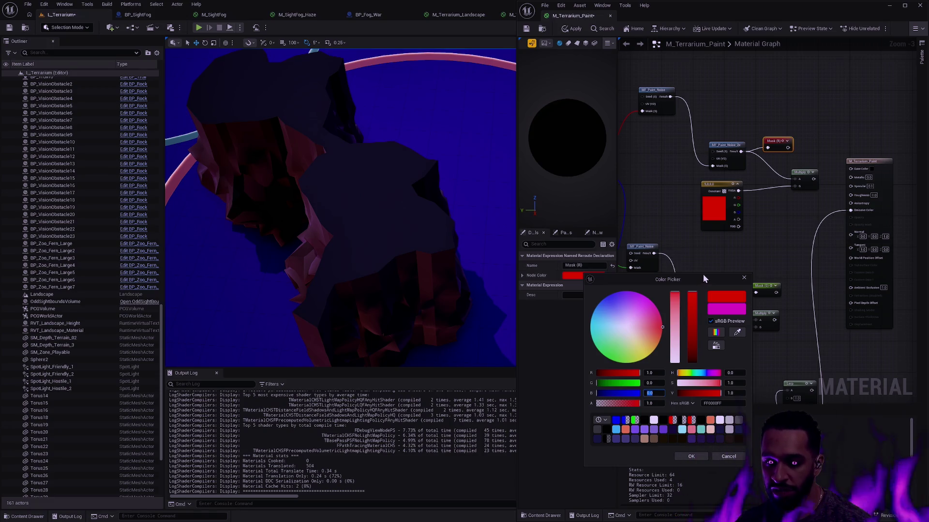
# Move the Color Picker aside and confirm pure red as Mask (R)'s node colour
pyautogui.moveTo(704, 279)
pyautogui.mouseDown()
pyautogui.moveTo(729, 219)
pyautogui.moveTo(705, 178)
pyautogui.mouseUp()
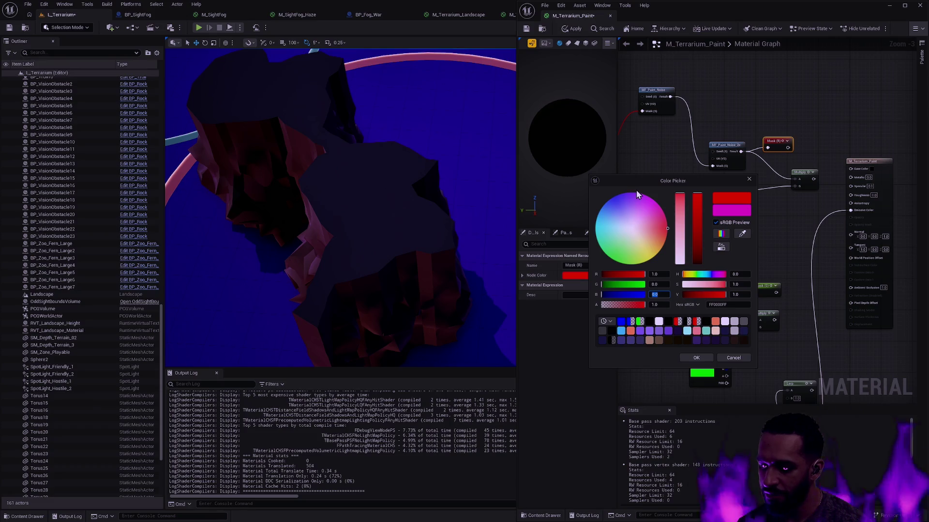
pyautogui.click(704, 362)
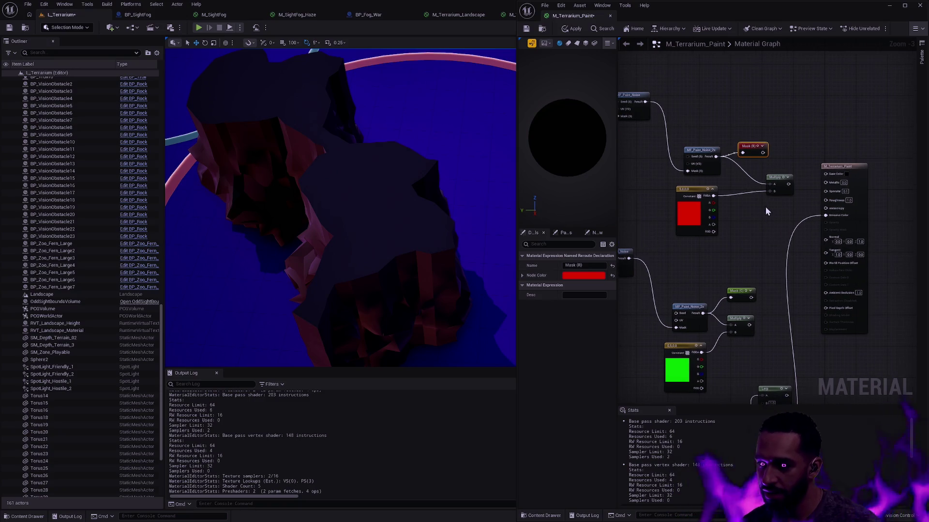
# Group the red MF_Paint_Noise_2x and Mask (R) beside MF_Paint_Noise and break their Multiply link
pyautogui.moveTo(696, 159); pyautogui.dragTo(678, 88)
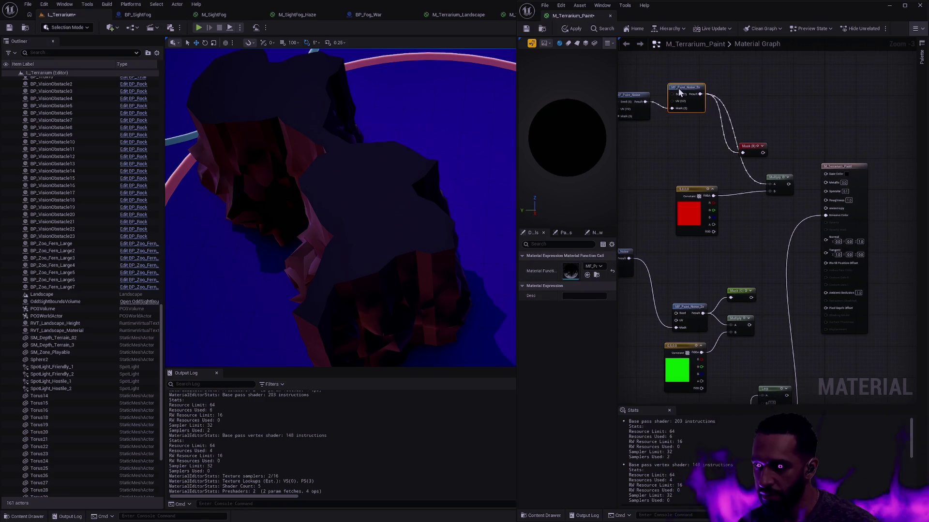
pyautogui.moveTo(750, 150); pyautogui.dragTo(737, 84)
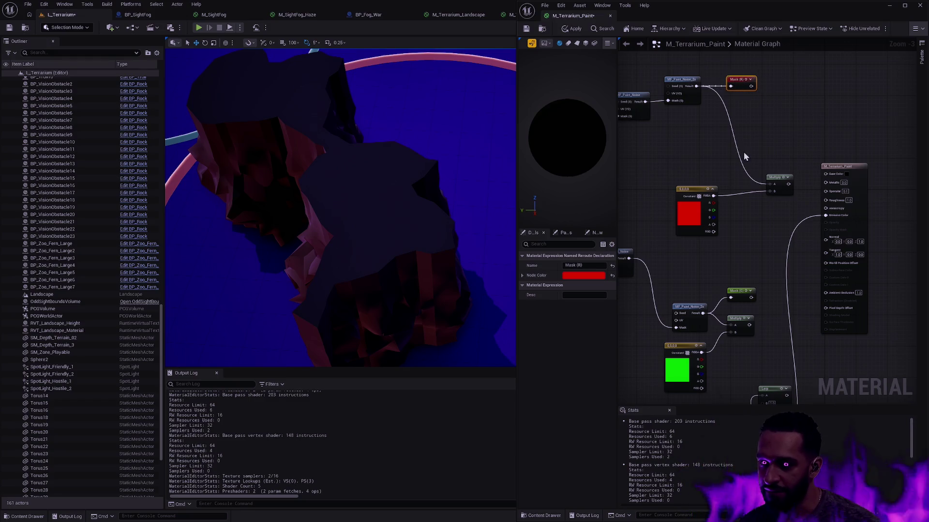
pyautogui.moveTo(747, 136); pyautogui.dragTo(802, 138)
pyautogui.keyDown('alt'); pyautogui.click(796, 127); pyautogui.keyUp('alt')
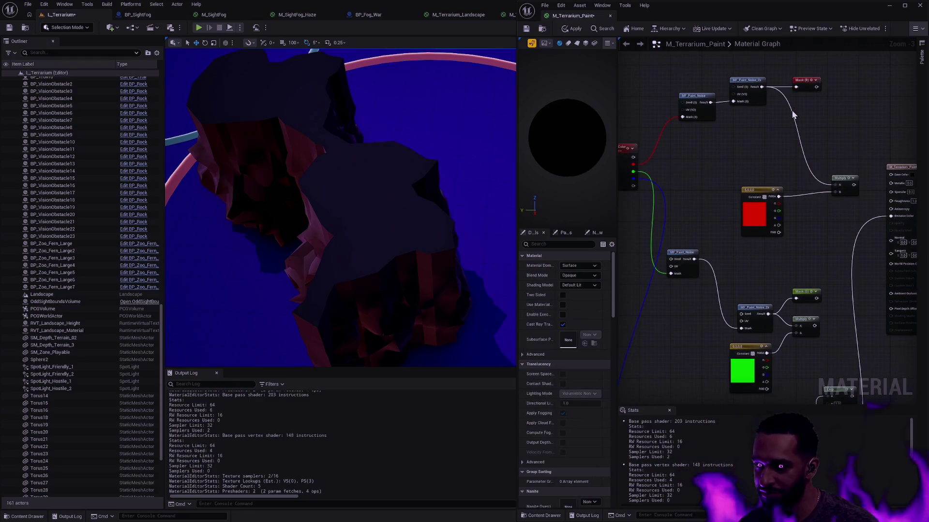
pyautogui.moveTo(747, 81); pyautogui.dragTo(740, 80)
pyautogui.moveTo(813, 91); pyautogui.dragTo(794, 98)
pyautogui.click(745, 136)
pyautogui.moveTo(745, 136); pyautogui.dragTo(783, 118)
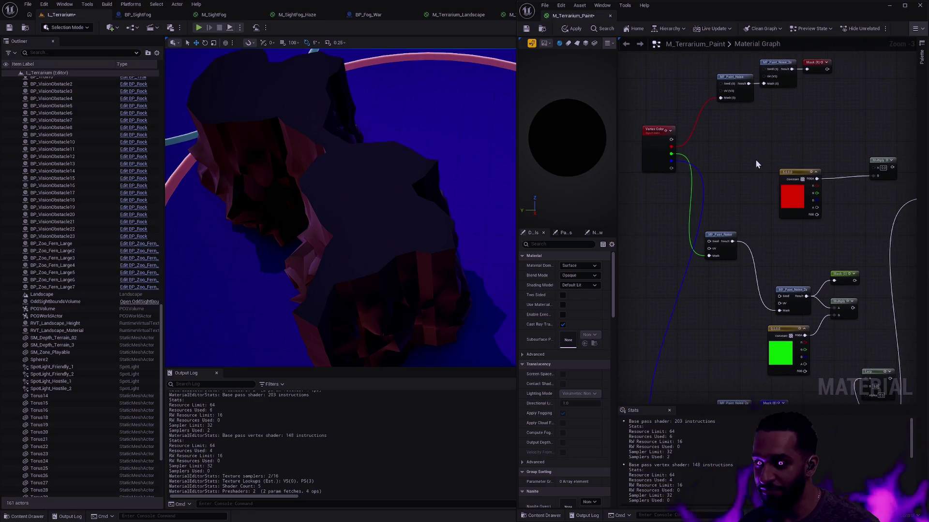
# Group the green noise nodes with Mask (G) and disconnect it from the Multiply A input
pyautogui.moveTo(728, 236)
pyautogui.mouseDown()
pyautogui.moveTo(738, 272)
pyautogui.moveTo(779, 271)
pyautogui.moveTo(775, 253)
pyautogui.mouseUp()
pyautogui.click(774, 242)
pyautogui.click(836, 261)
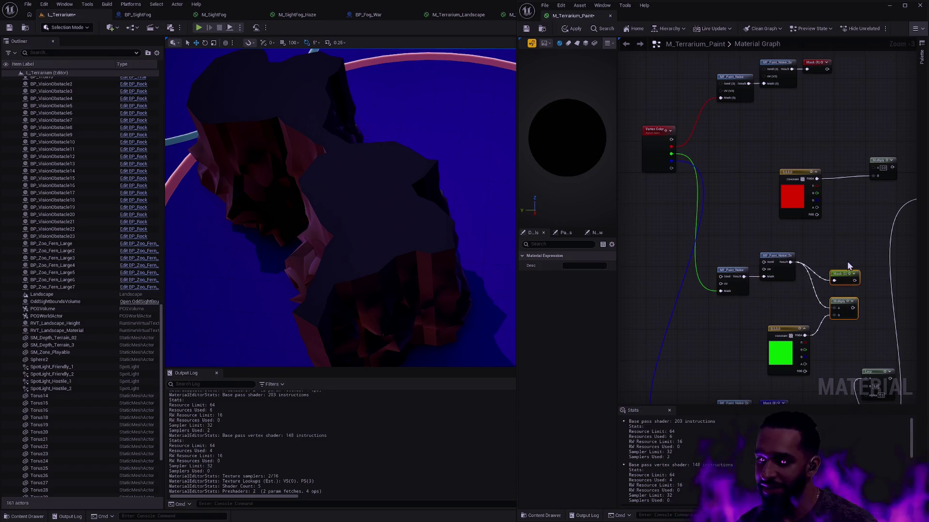
pyautogui.moveTo(846, 274); pyautogui.dragTo(825, 261)
pyautogui.click(826, 242)
pyautogui.click(821, 255)
pyautogui.click(789, 254)
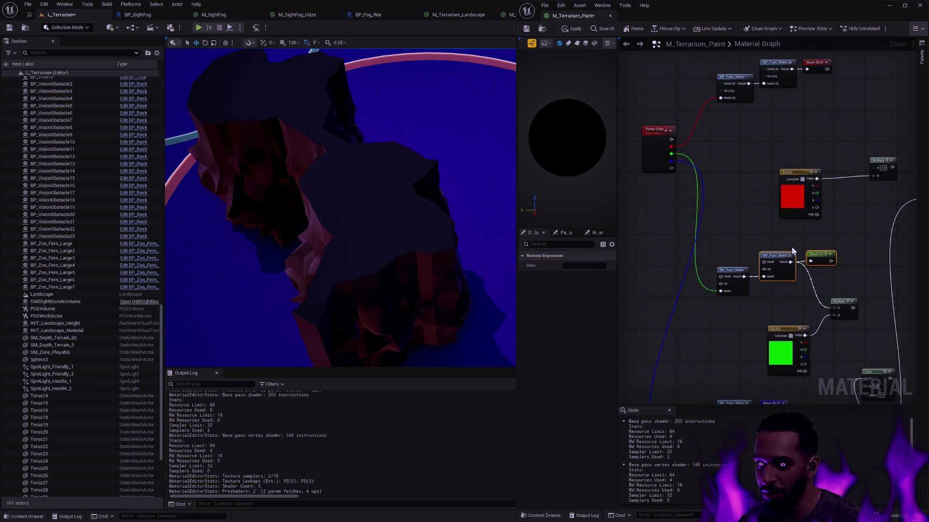
pyautogui.click(842, 302)
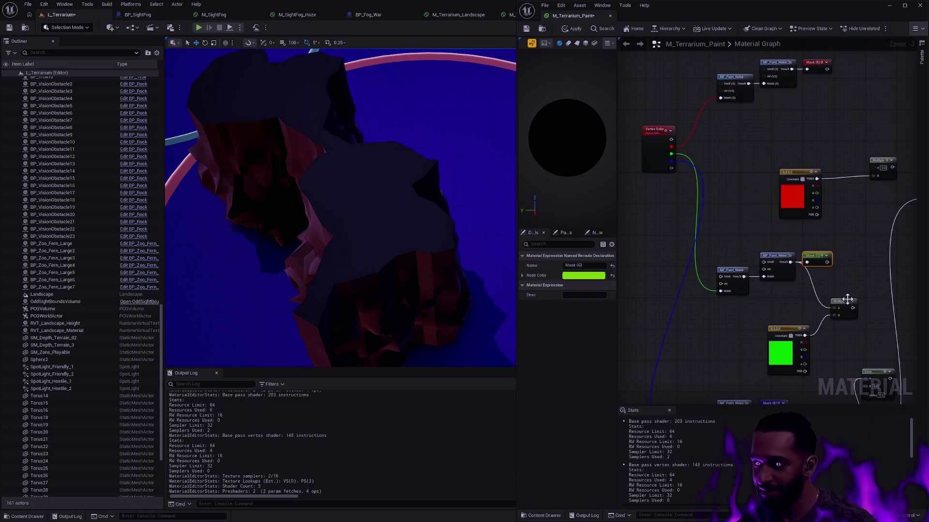
pyautogui.click(828, 283)
pyautogui.keyDown('alt'); pyautogui.click(809, 278); pyautogui.keyUp('alt')
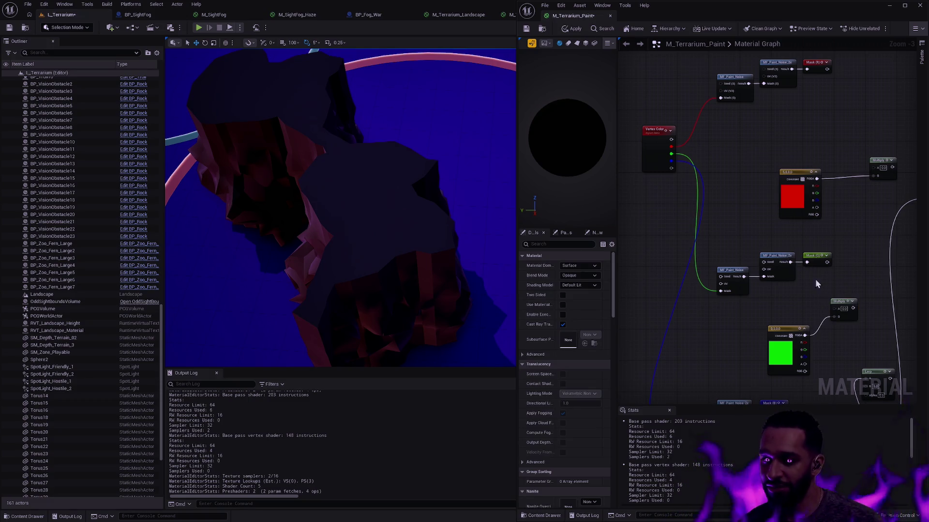
# Reposition the red and green constant nodes near the M_Terrarium_Paint output node
pyautogui.moveTo(837, 298)
pyautogui.mouseDown()
pyautogui.moveTo(728, 245)
pyautogui.moveTo(778, 282)
pyautogui.mouseUp()
pyautogui.scroll(-1, 823, 271)
pyautogui.moveTo(755, 195); pyautogui.dragTo(785, 196)
pyautogui.moveTo(745, 319); pyautogui.dragTo(757, 310)
pyautogui.click(751, 272)
pyautogui.moveTo(710, 226); pyautogui.dragTo(771, 218)
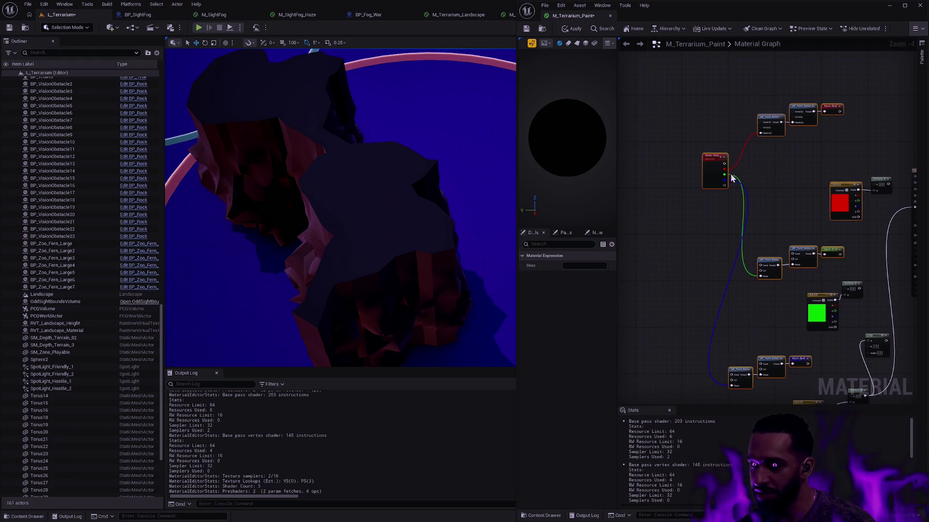
# Move the red constant aside and stack the green and blue chains beside Vertex Color
pyautogui.moveTo(718, 161); pyautogui.dragTo(608, 80)
pyautogui.click(730, 121)
pyautogui.moveTo(730, 121)
pyautogui.mouseDown()
pyautogui.moveTo(847, 191)
pyautogui.moveTo(785, 214)
pyautogui.mouseUp()
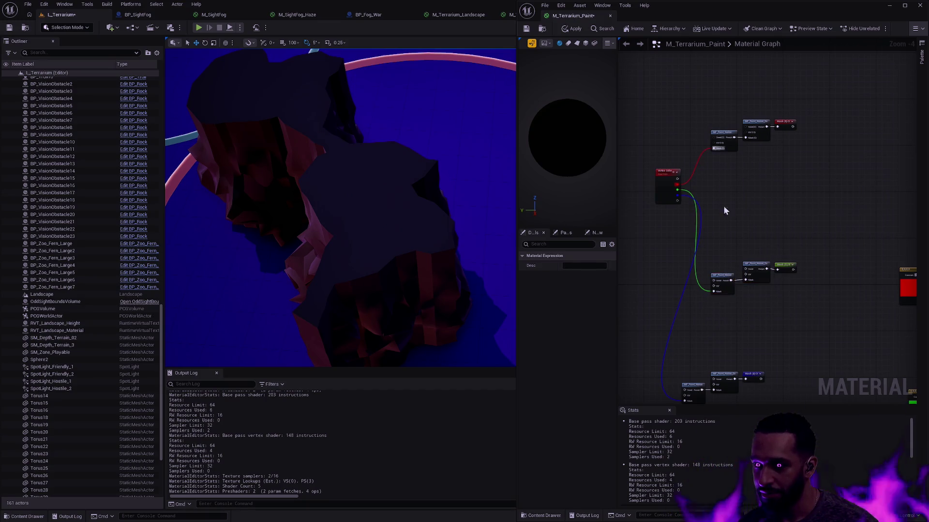
pyautogui.moveTo(819, 242); pyautogui.dragTo(704, 300)
pyautogui.moveTo(757, 266); pyautogui.dragTo(754, 157)
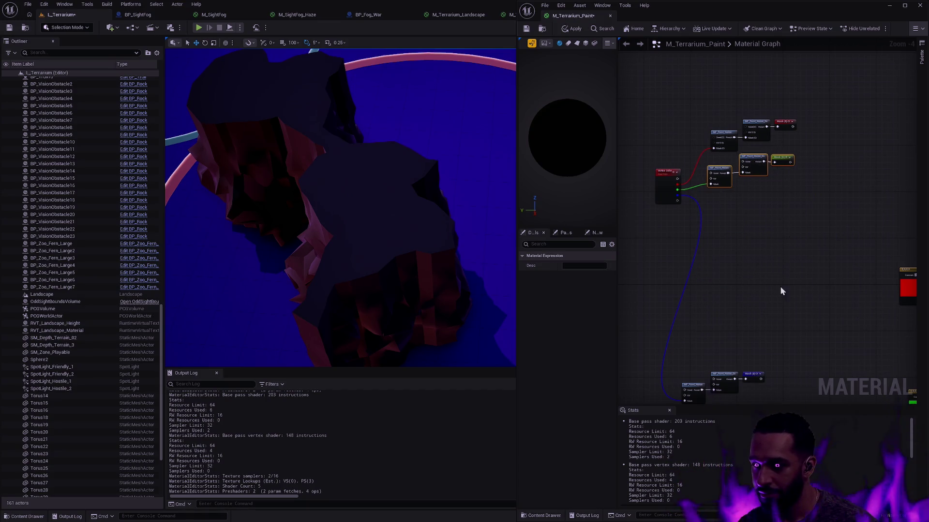
pyautogui.moveTo(785, 273); pyautogui.dragTo(786, 242)
pyautogui.moveTo(740, 384)
pyautogui.mouseDown()
pyautogui.moveTo(677, 337)
pyautogui.moveTo(755, 172)
pyautogui.mouseUp()
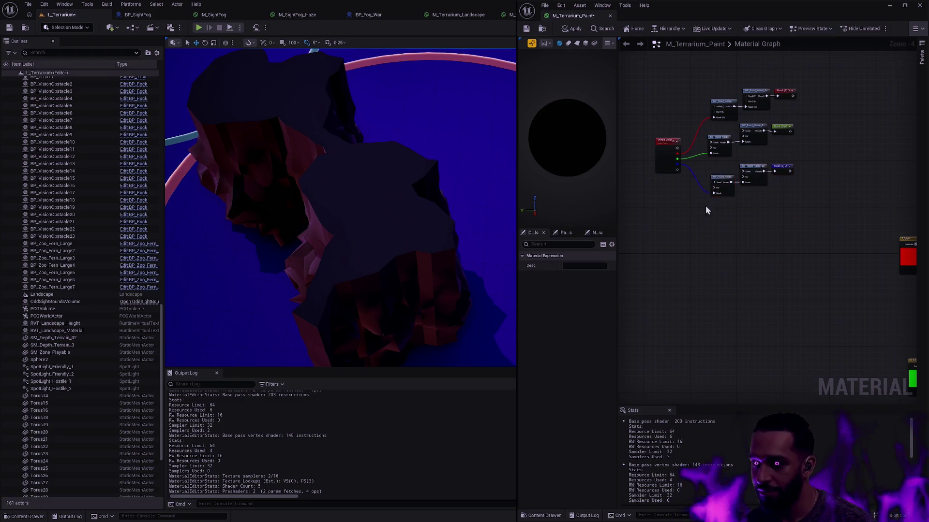
# Align the node columns, straighten all connections with Q, and save the material
pyautogui.hotkey('shift', 'a')
pyautogui.moveTo(807, 50); pyautogui.dragTo(756, 231)
pyautogui.press('q')
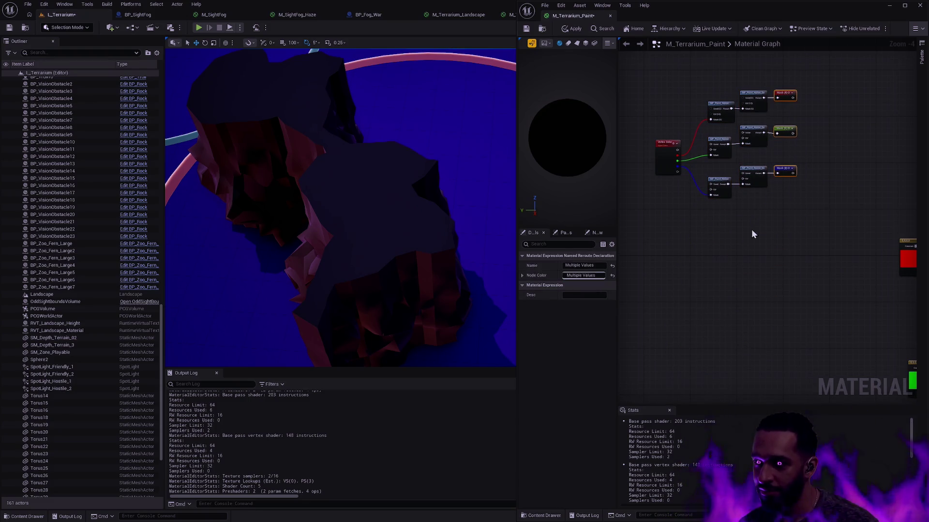
pyautogui.hotkey('ctrl', 'a')
pyautogui.press('q')
pyautogui.scroll(1, 823, 206)
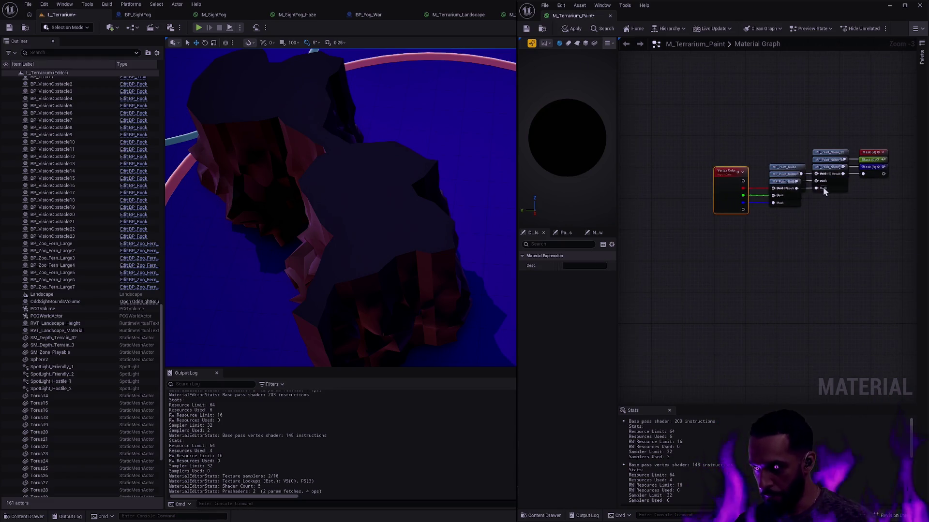
pyautogui.click(846, 208)
pyautogui.scroll(2, 846, 208)
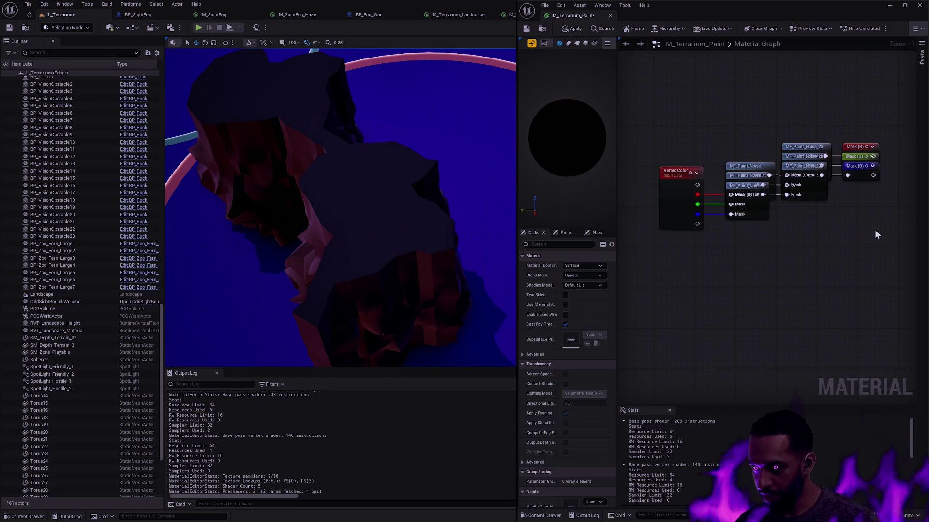
pyautogui.click(670, 203)
pyautogui.hotkey('ctrl', 's')
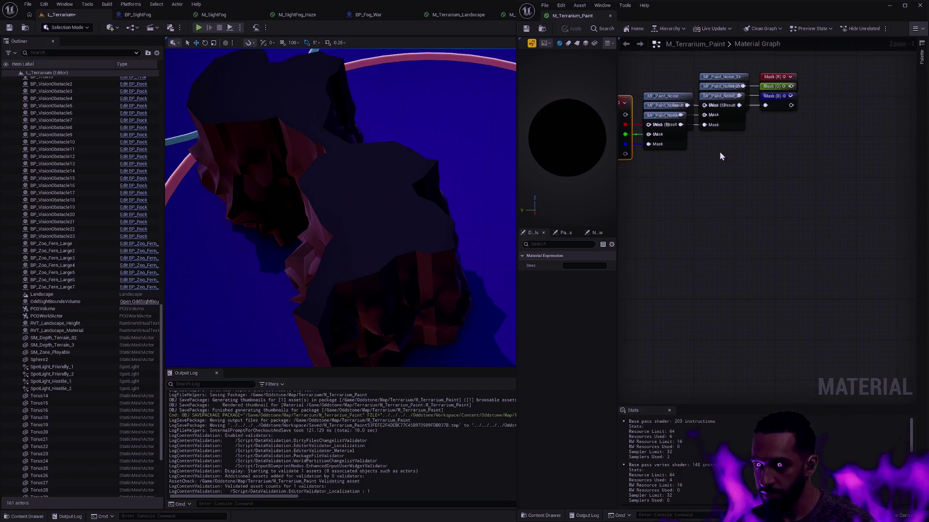
# Select and inspect the MF_Paint function nodes and the Vertex Color node
pyautogui.click(748, 194)
pyautogui.scroll(-1, 755, 222)
pyautogui.moveTo(677, 137)
pyautogui.mouseDown()
pyautogui.moveTo(724, 194)
pyautogui.moveTo(774, 205)
pyautogui.mouseUp()
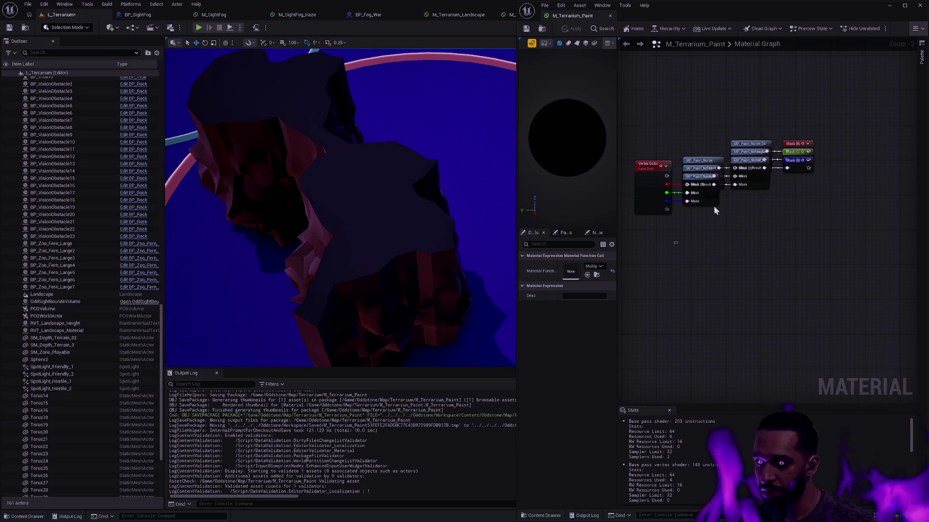
pyautogui.click(716, 244)
pyautogui.moveTo(703, 244); pyautogui.dragTo(765, 113)
pyautogui.click(722, 138)
pyautogui.click(651, 167)
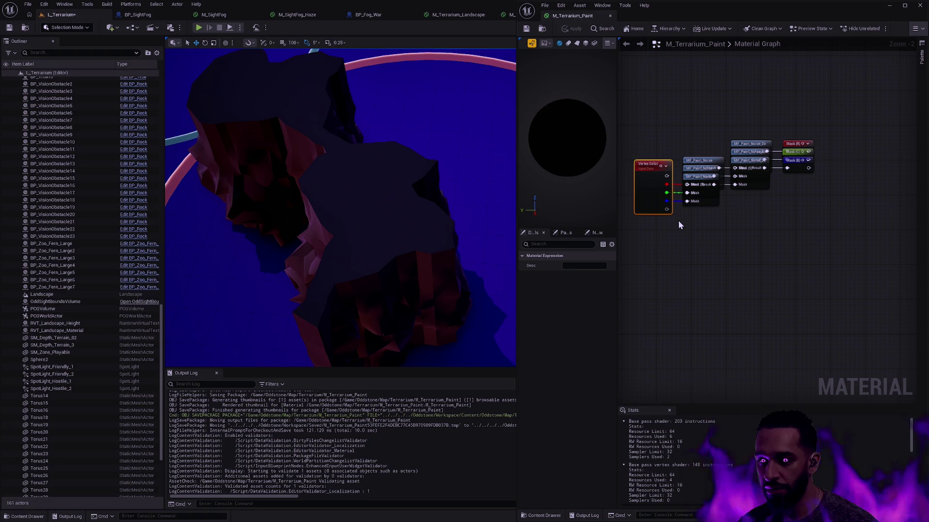
pyautogui.click(735, 253)
# Move the blue constant and its Multiply up-left and the output node down-right
pyautogui.scroll(-2, 818, 204)
pyautogui.moveTo(818, 205)
pyautogui.mouseDown()
pyautogui.moveTo(642, 103)
pyautogui.moveTo(640, 72)
pyautogui.moveTo(707, 144)
pyautogui.mouseUp()
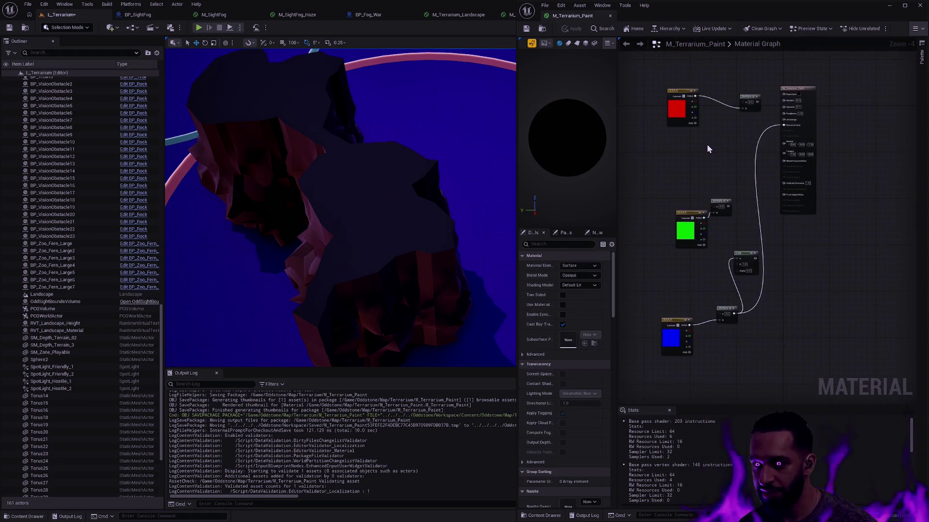
pyautogui.moveTo(690, 214); pyautogui.dragTo(682, 208)
pyautogui.click(676, 320)
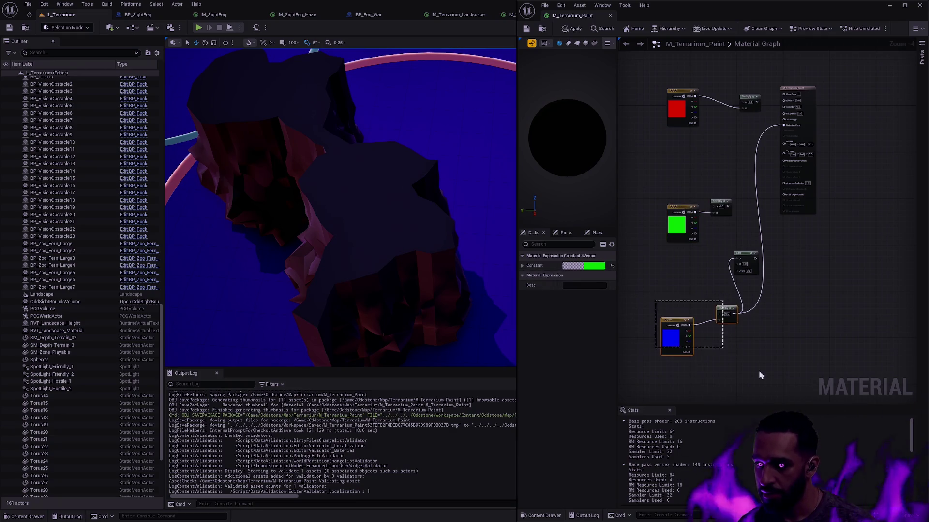
pyautogui.keyDown('shift'); pyautogui.click(725, 314); pyautogui.keyUp('shift')
pyautogui.moveTo(726, 315); pyautogui.dragTo(706, 296)
pyautogui.click(799, 102)
pyautogui.moveTo(799, 103); pyautogui.dragTo(848, 165)
# Shift the green and red constants with their Multiply nodes down-left
pyautogui.scroll(3, 745, 221)
pyautogui.moveTo(810, 245)
pyautogui.mouseDown()
pyautogui.moveTo(702, 193)
pyautogui.moveTo(651, 255)
pyautogui.mouseUp()
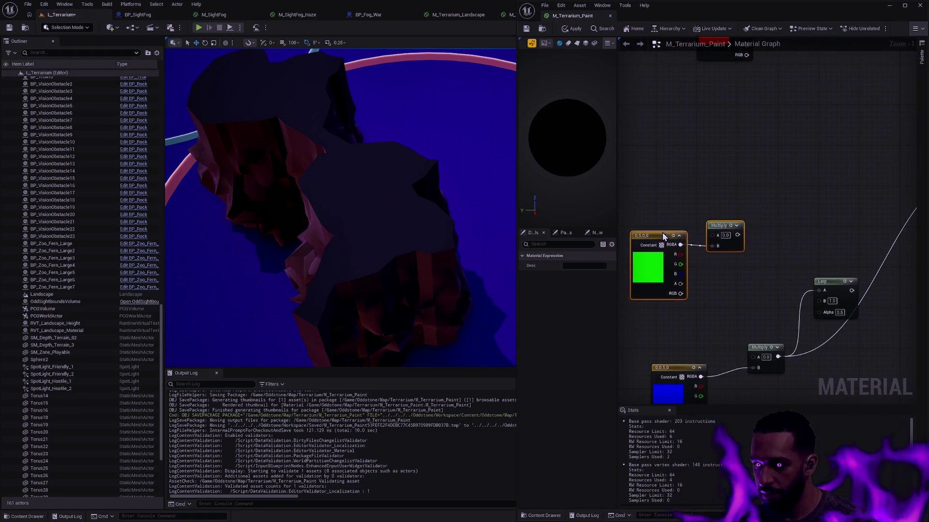
pyautogui.moveTo(836, 188)
pyautogui.mouseDown()
pyautogui.moveTo(808, 127)
pyautogui.moveTo(737, 88)
pyautogui.moveTo(664, 207)
pyautogui.mouseUp()
pyautogui.moveTo(774, 297); pyautogui.dragTo(774, 192)
pyautogui.scroll(-1, 775, 192)
pyautogui.scroll(1, 771, 292)
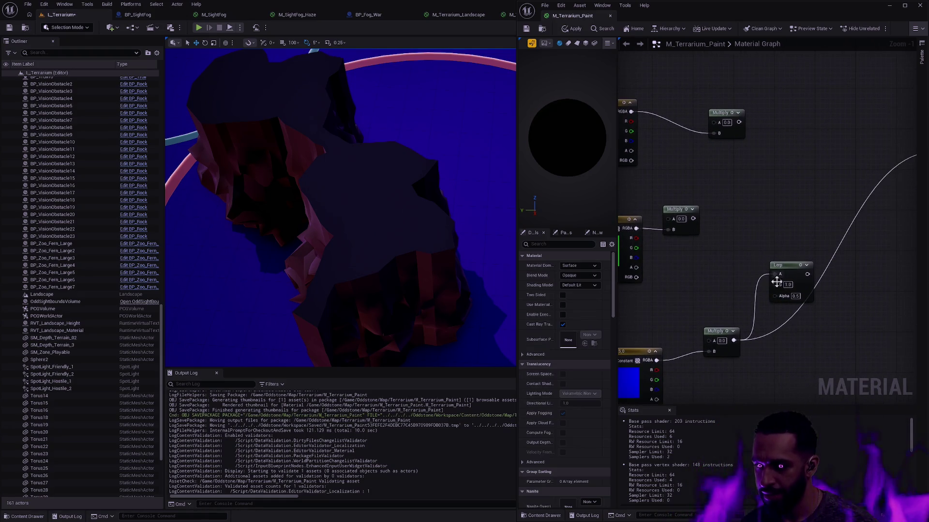
pyautogui.scroll(-1, 771, 293)
pyautogui.scroll(-1, 770, 291)
pyautogui.scroll(1, 751, 272)
# Place Mask (R) and Mask (G) reroute usage nodes in the graph
pyautogui.rightClick(751, 272)
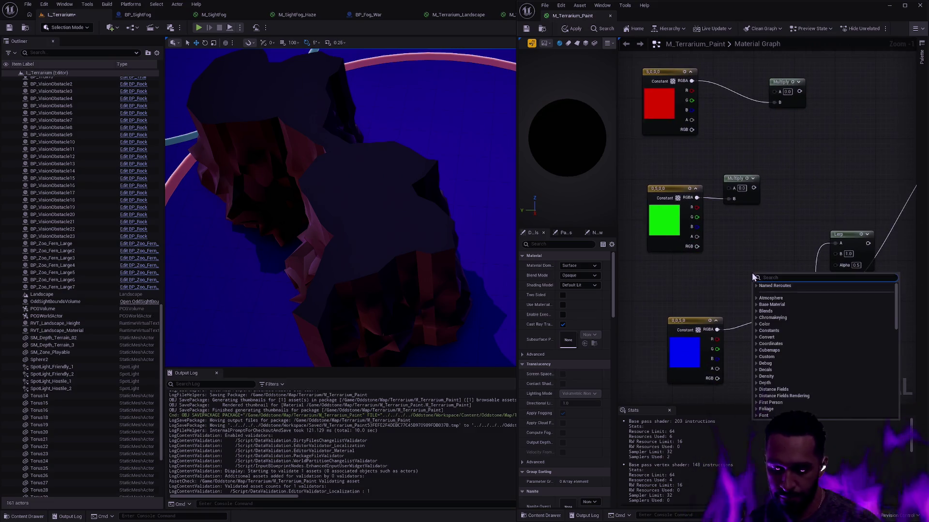
pyautogui.write('Mask G')
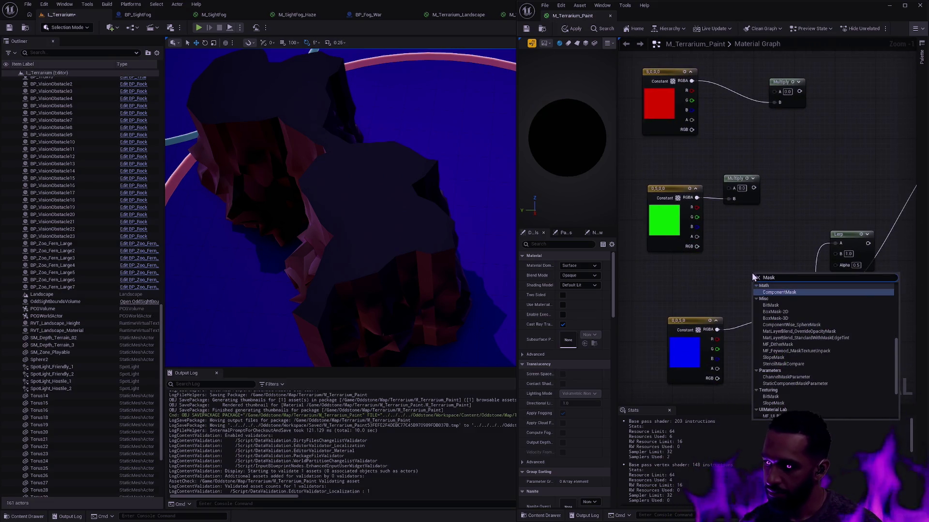
pyautogui.press('BackSpace')
pyautogui.write('R')
pyautogui.press('Return')
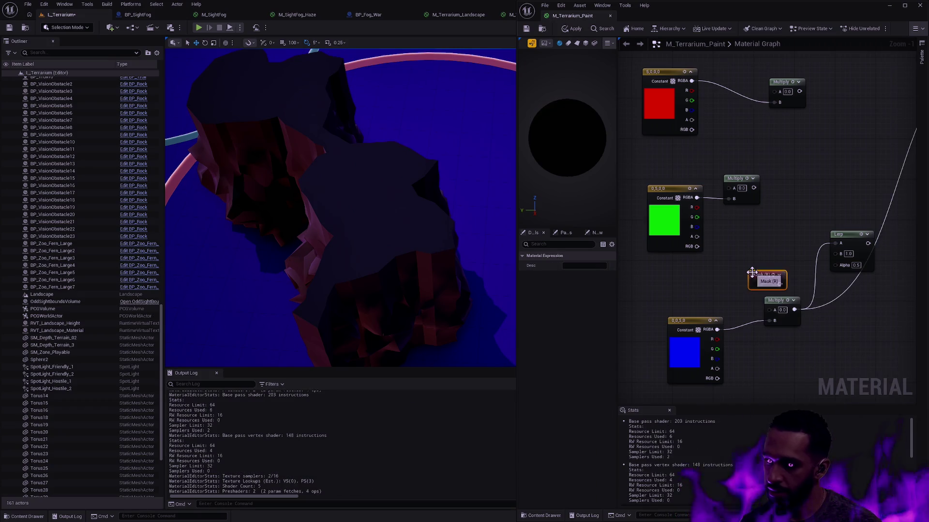
pyautogui.moveTo(754, 272)
pyautogui.mouseDown()
pyautogui.moveTo(745, 232)
pyautogui.moveTo(749, 259)
pyautogui.mouseUp()
pyautogui.hotkey('ctrl', 'd')
pyautogui.press('Delete')
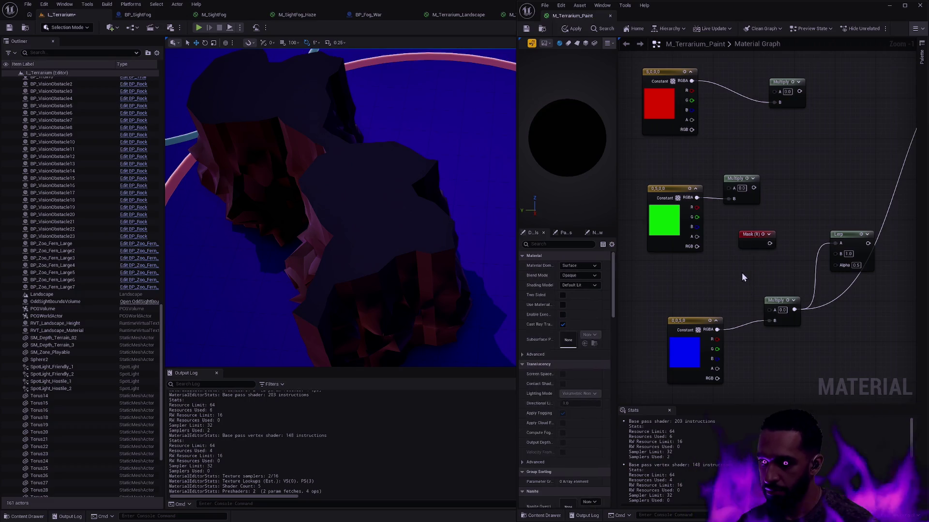
pyautogui.rightClick(742, 272)
pyautogui.write('Mask G')
pyautogui.press('Return')
# Add a Multiply and a Mask (B) node, then regroup the blue constant with its Multiply
pyautogui.rightClick(688, 279)
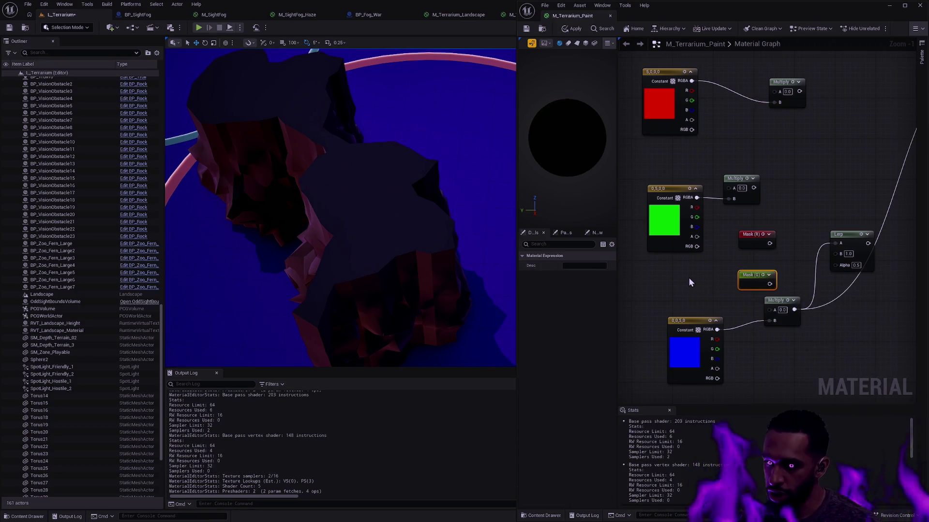
pyautogui.write('mult')
pyautogui.press('Return')
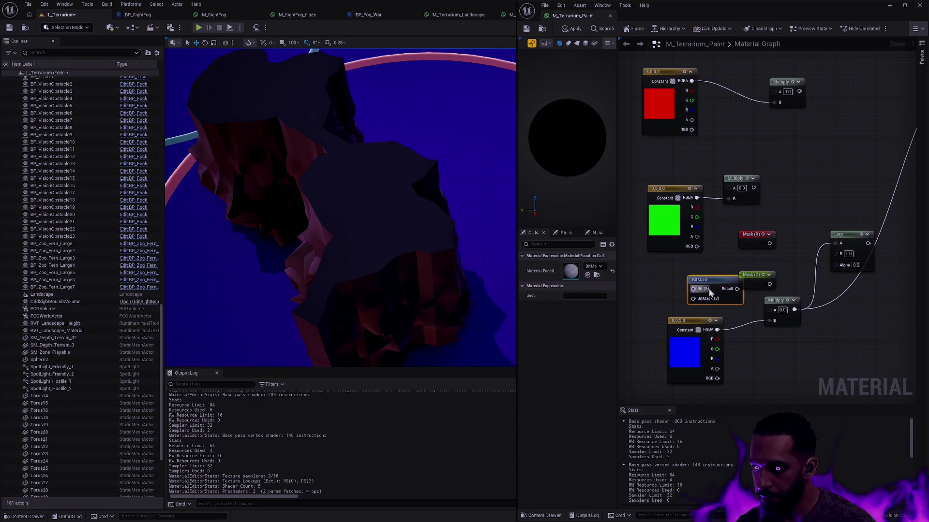
pyautogui.click(698, 288)
pyautogui.rightClick(698, 285)
pyautogui.write('Mask B')
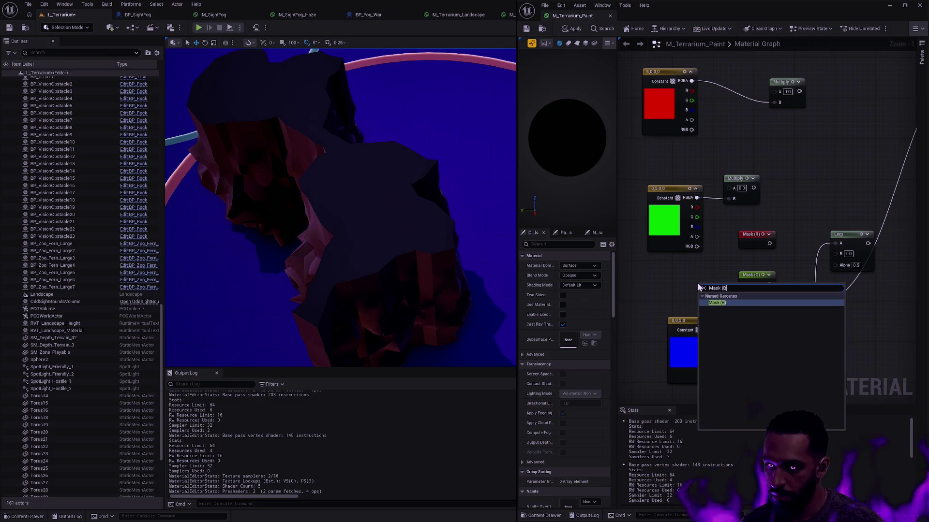
pyautogui.press('Return')
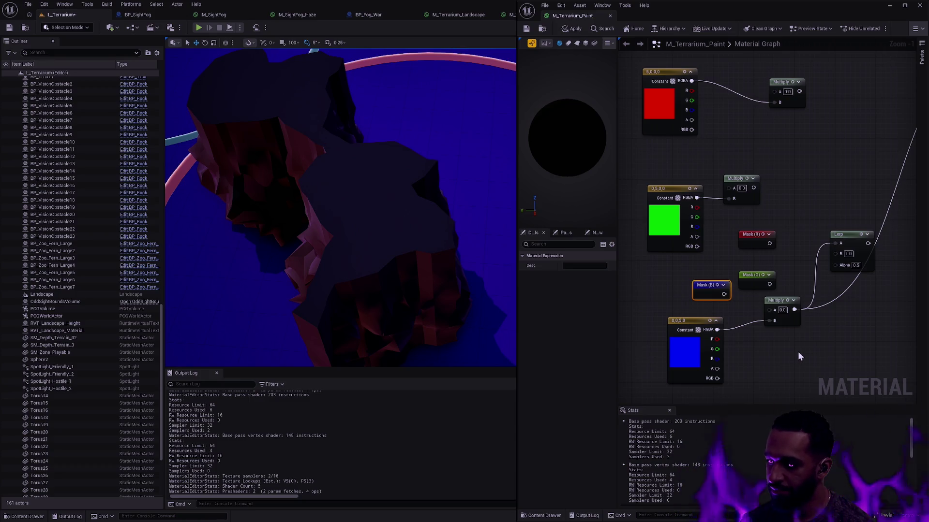
pyautogui.moveTo(825, 353); pyautogui.dragTo(668, 309)
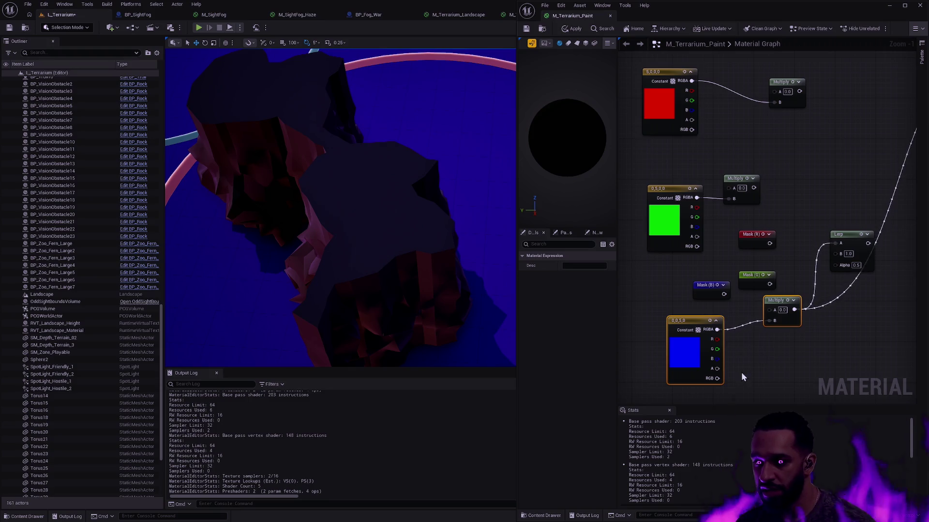
pyautogui.moveTo(701, 325); pyautogui.dragTo(722, 315)
# Wire Mask (B) into the blue Multiply's A input and move Mask (G) beside the upper Multiply
pyautogui.click(797, 370)
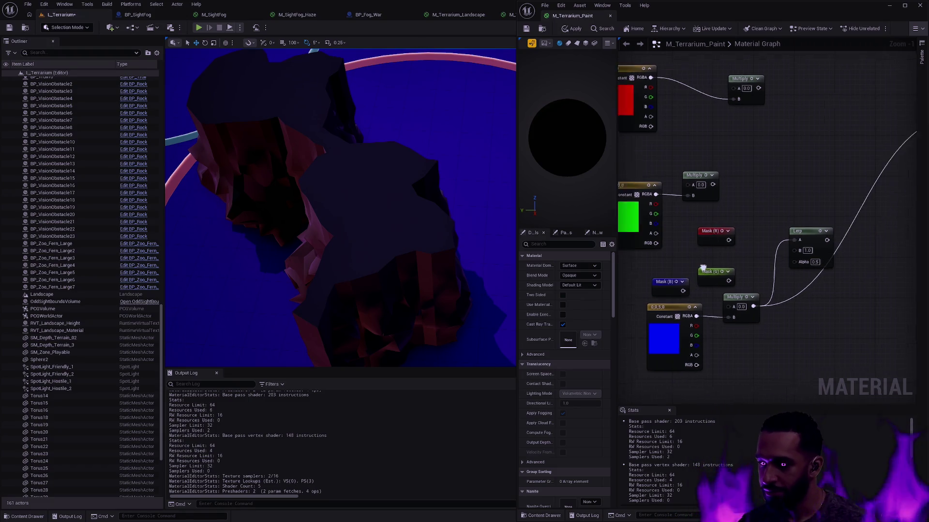
pyautogui.moveTo(665, 282); pyautogui.dragTo(710, 297)
pyautogui.moveTo(698, 262); pyautogui.dragTo(729, 183)
# Duplicate the Mask (B) node and wire the copy into the Lerp's Alpha
pyautogui.click(649, 305)
pyautogui.hotkey('ctrl', 'c')
pyautogui.hotkey('ctrl', 'v')
pyautogui.moveTo(764, 285)
pyautogui.mouseDown()
pyautogui.moveTo(779, 277)
pyautogui.moveTo(689, 323)
pyautogui.moveTo(756, 243)
pyautogui.moveTo(858, 174)
pyautogui.mouseUp()
pyautogui.click(725, 298)
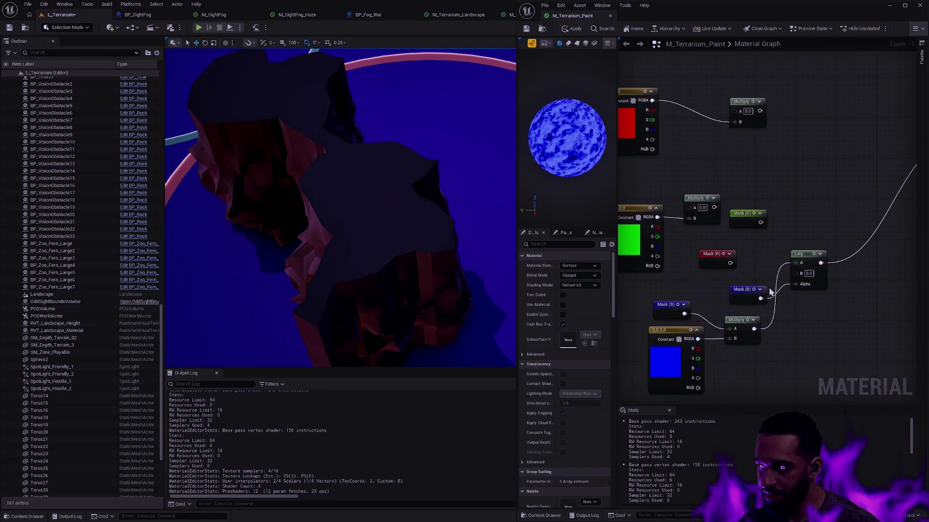
# Place the Lerp and its Mask (B) input side by side and apply the material
pyautogui.moveTo(801, 256); pyautogui.dragTo(836, 283)
pyautogui.moveTo(758, 301); pyautogui.dragTo(793, 316)
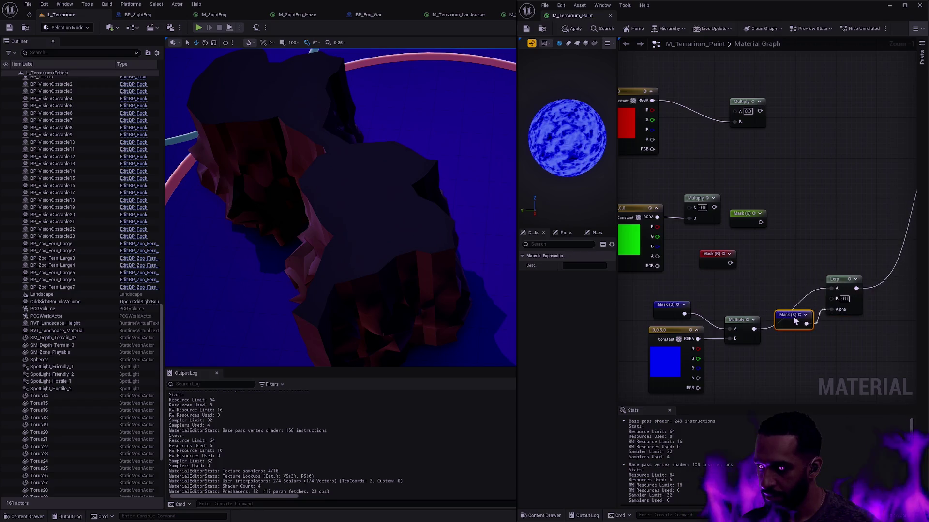
pyautogui.keyDown('ctrl'); pyautogui.click(838, 295); pyautogui.keyUp('ctrl')
pyautogui.moveTo(838, 295); pyautogui.dragTo(832, 336)
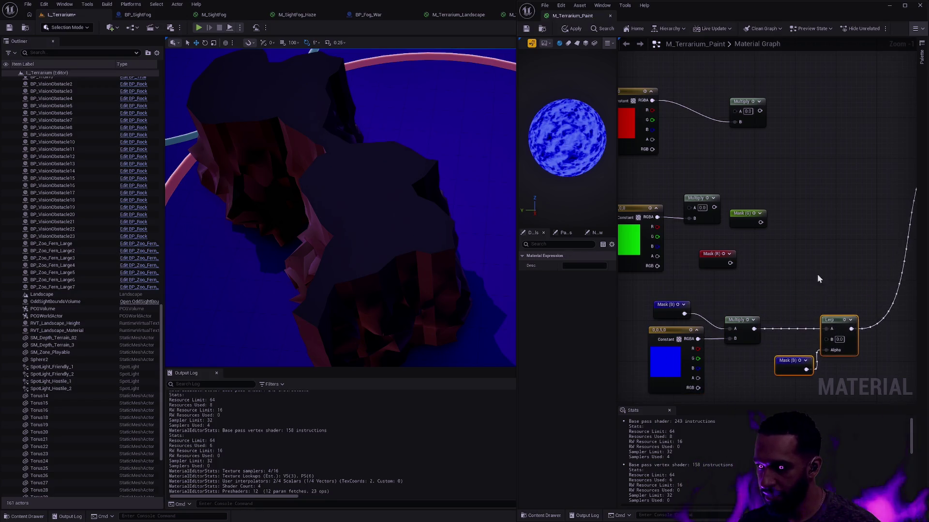
pyautogui.click(571, 29)
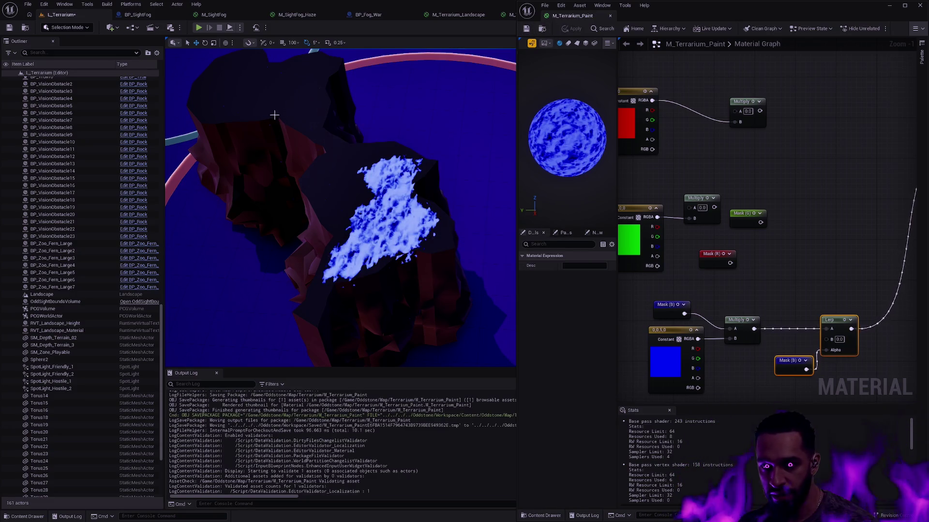
# Duplicate the bottom Lerp and feed its output into the new Lerp's B input
pyautogui.moveTo(868, 267); pyautogui.dragTo(794, 283)
pyautogui.click(769, 338)
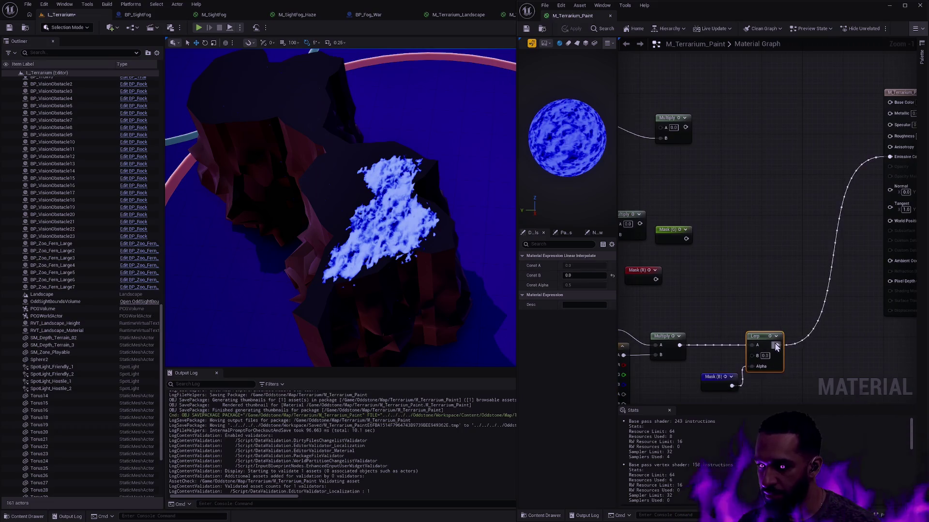
pyautogui.hotkey('ctrl', 'c')
pyautogui.hotkey('ctrl', 'v')
pyautogui.moveTo(777, 345)
pyautogui.mouseDown()
pyautogui.moveTo(763, 268)
pyautogui.moveTo(782, 239)
pyautogui.mouseUp()
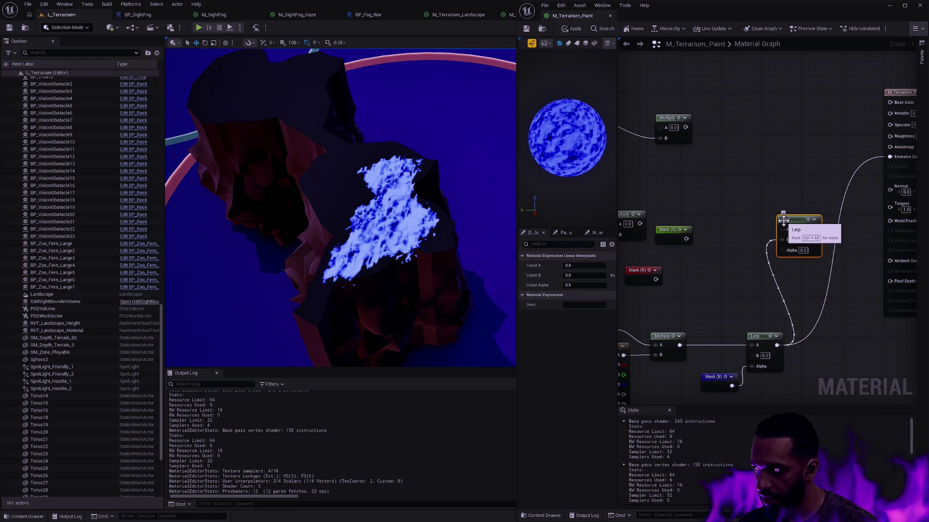
pyautogui.hotkey('ctrl', 'alt')
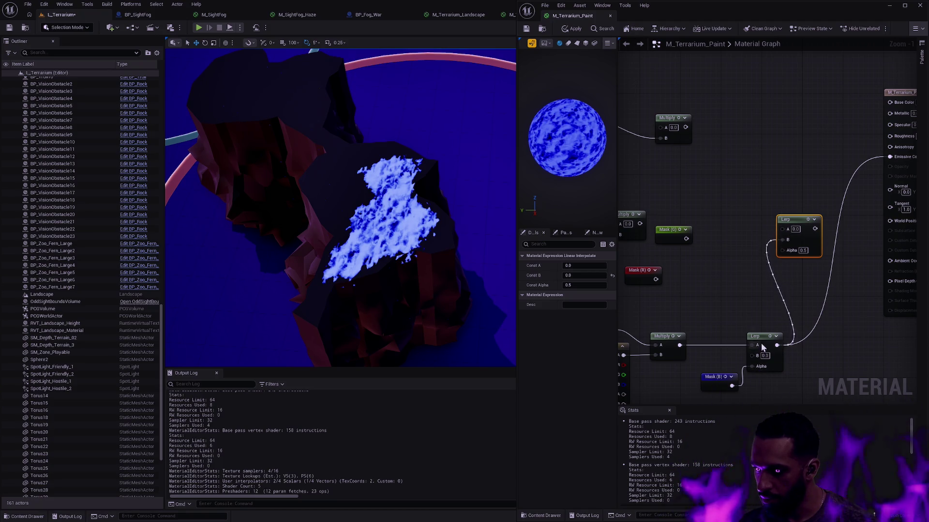
pyautogui.moveTo(747, 344); pyautogui.dragTo(803, 296)
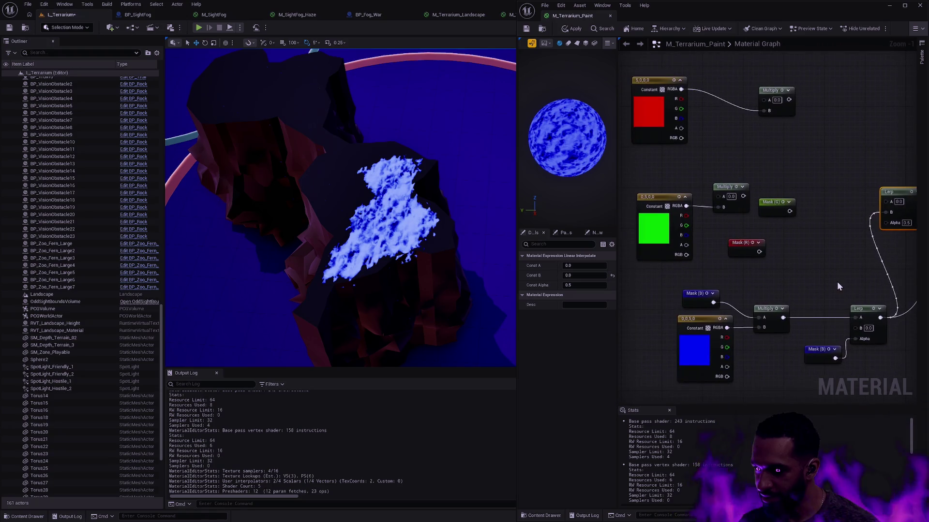
pyautogui.moveTo(849, 269)
pyautogui.mouseDown()
pyautogui.moveTo(817, 293)
pyautogui.moveTo(791, 293)
pyautogui.mouseUp()
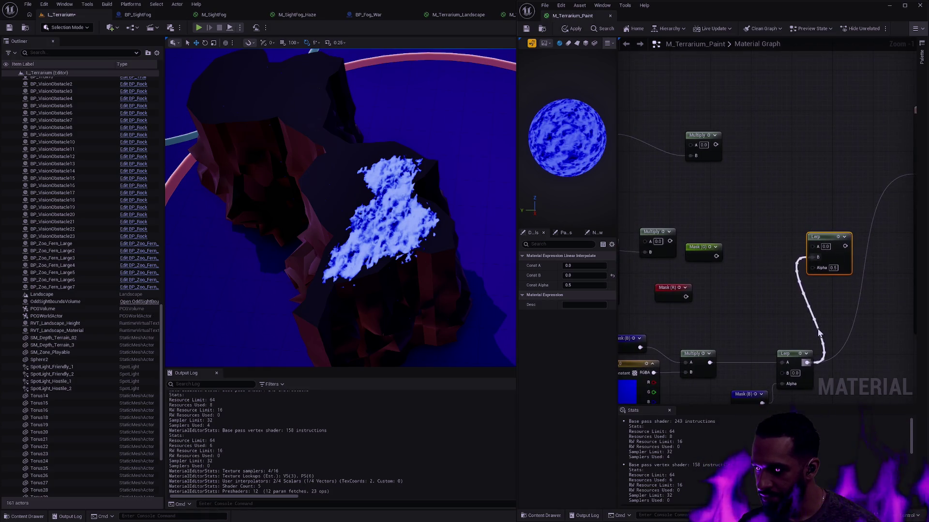
# Swap the Mask (R) and Mask (G) positions and connect Mask (G) to the upper Lerp's Alpha
pyautogui.moveTo(673, 290)
pyautogui.mouseDown()
pyautogui.moveTo(768, 290)
pyautogui.moveTo(701, 288)
pyautogui.mouseUp()
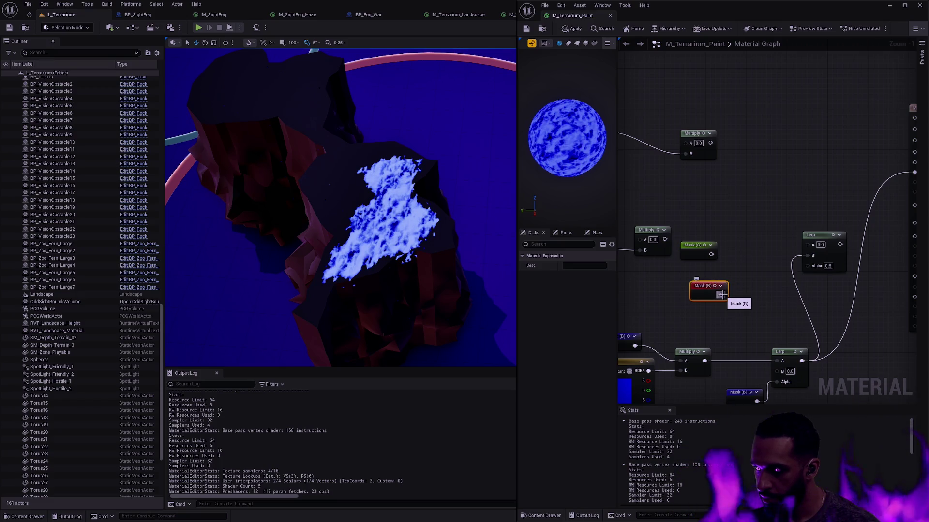
pyautogui.moveTo(720, 295); pyautogui.dragTo(659, 286)
pyautogui.moveTo(697, 246); pyautogui.dragTo(718, 296)
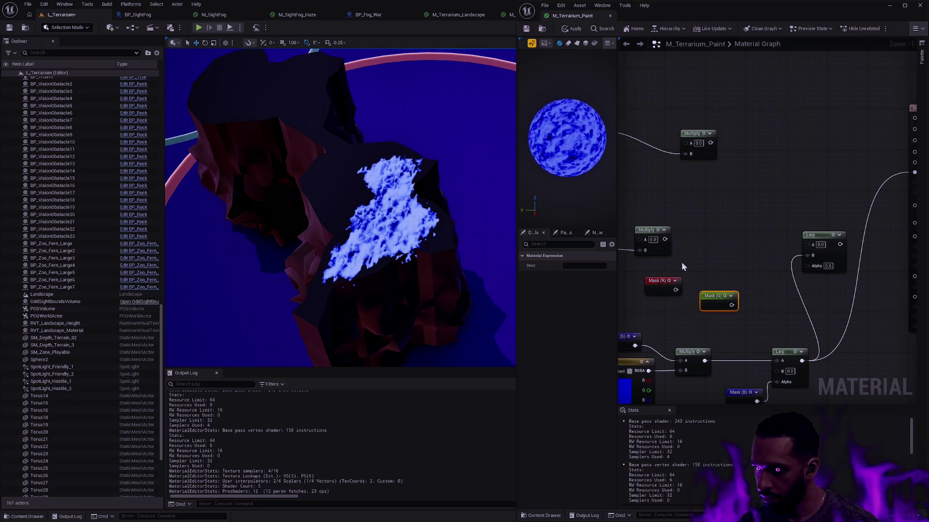
pyautogui.moveTo(660, 282); pyautogui.dragTo(773, 119)
pyautogui.moveTo(731, 305); pyautogui.dragTo(816, 256)
# Duplicate Mask (G) into the green Multiply's A and route that Multiply into the upper Lerp's A
pyautogui.moveTo(745, 293); pyautogui.dragTo(820, 283)
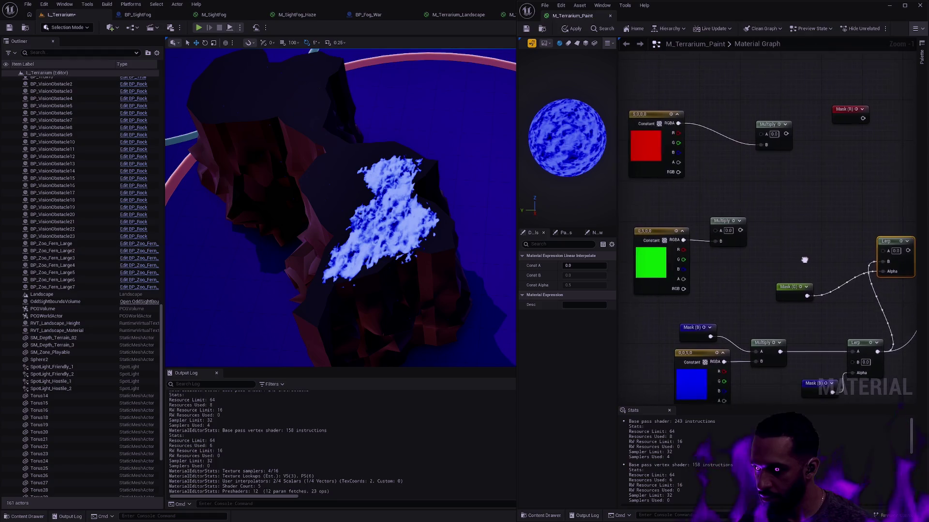
pyautogui.click(797, 290)
pyautogui.hotkey('ctrl', 'd')
pyautogui.rightClick(776, 254)
pyautogui.moveTo(657, 231)
pyautogui.mouseDown()
pyautogui.moveTo(693, 246)
pyautogui.moveTo(769, 240)
pyautogui.mouseUp()
pyautogui.moveTo(718, 255); pyautogui.dragTo(761, 245)
pyautogui.moveTo(730, 199)
pyautogui.mouseDown()
pyautogui.moveTo(762, 235)
pyautogui.moveTo(743, 230)
pyautogui.moveTo(828, 242)
pyautogui.mouseUp()
pyautogui.click(838, 287)
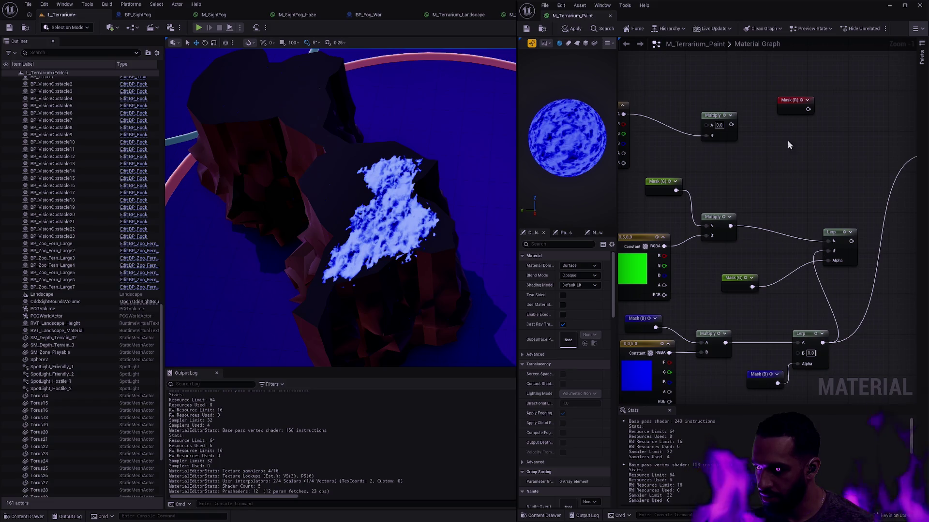
# Connect the upper Lerp to Emissive Color, then apply and save M_Terrarium_Paint
pyautogui.moveTo(787, 153); pyautogui.dragTo(714, 152)
pyautogui.moveTo(776, 236); pyautogui.dragTo(860, 149)
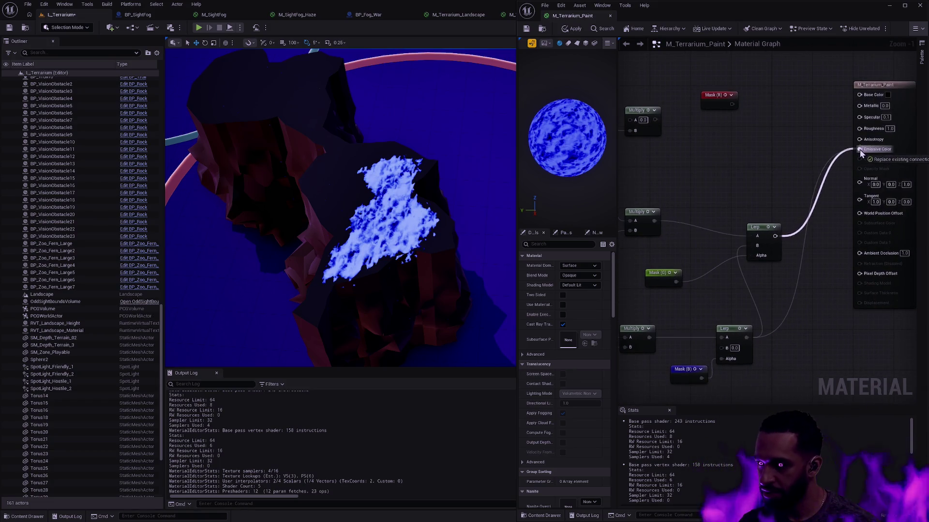
pyautogui.click(571, 29)
pyautogui.click(527, 29)
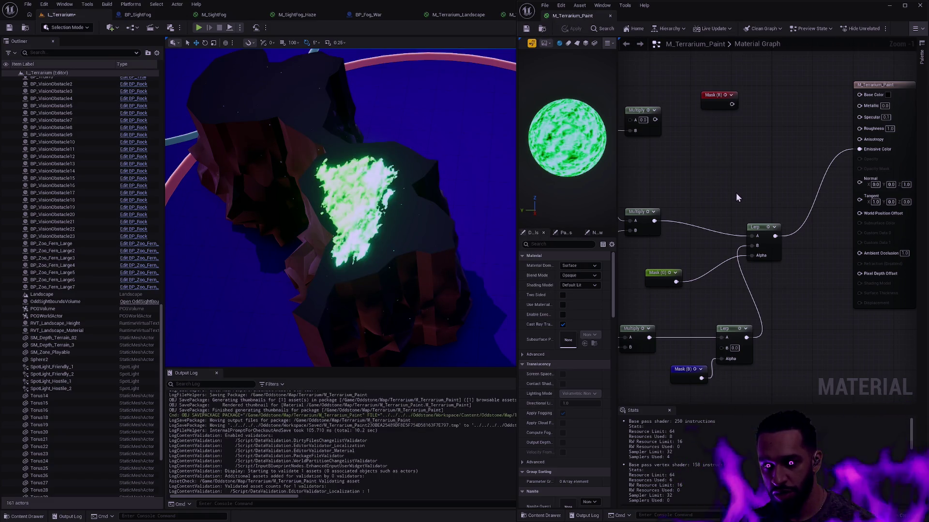
# Duplicate Mask (B) and add an Add node wired to the copy
pyautogui.moveTo(710, 216); pyautogui.dragTo(792, 216)
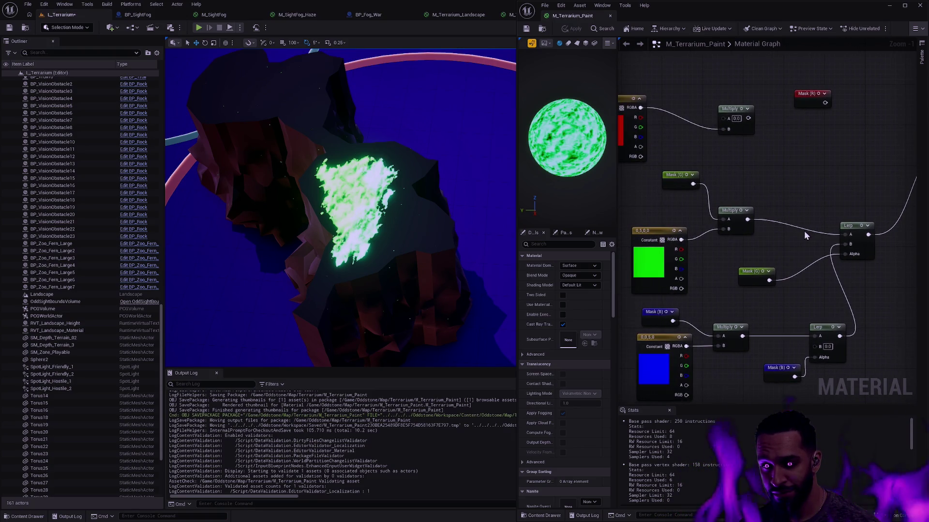
pyautogui.moveTo(847, 235); pyautogui.dragTo(829, 236)
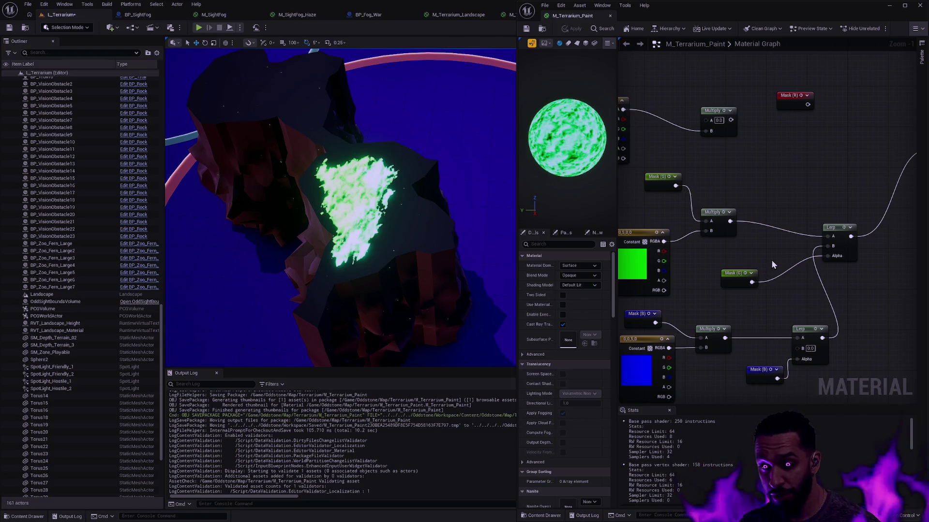
pyautogui.click(655, 315)
pyautogui.hotkey('ctrl', 'w')
pyautogui.moveTo(684, 310)
pyautogui.mouseDown()
pyautogui.moveTo(774, 308)
pyautogui.moveTo(787, 291)
pyautogui.mouseUp()
pyautogui.write('add')
pyautogui.press('Return')
# Wire Mask (G) into the Add node and apply the material so blue paint shows too
pyautogui.moveTo(731, 303)
pyautogui.mouseDown()
pyautogui.moveTo(758, 286)
pyautogui.moveTo(782, 292)
pyautogui.moveTo(829, 246)
pyautogui.moveTo(829, 256)
pyautogui.mouseUp()
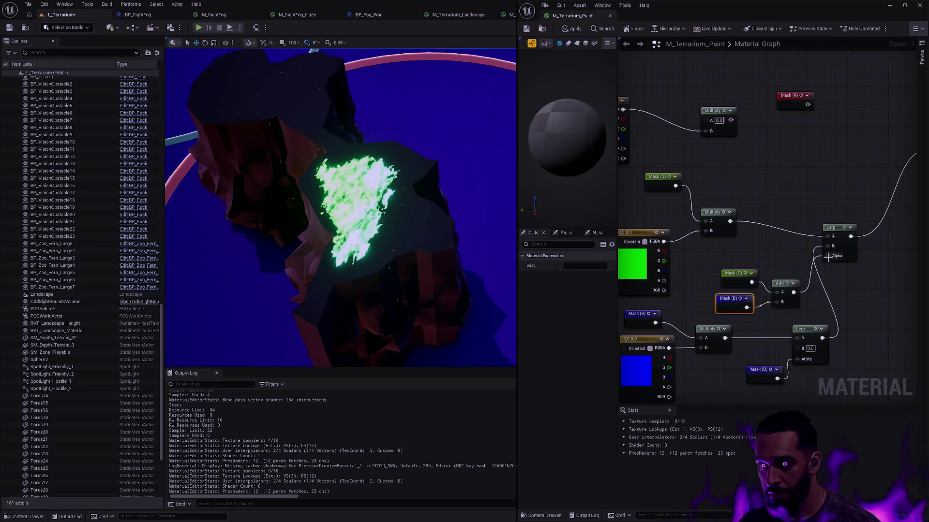
pyautogui.click(576, 29)
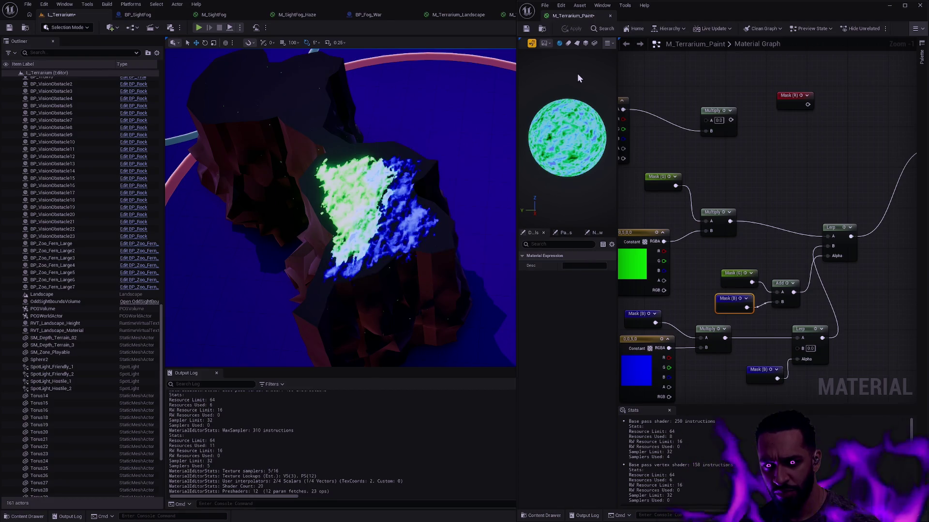
pyautogui.moveTo(506, 133); pyautogui.dragTo(445, 150)
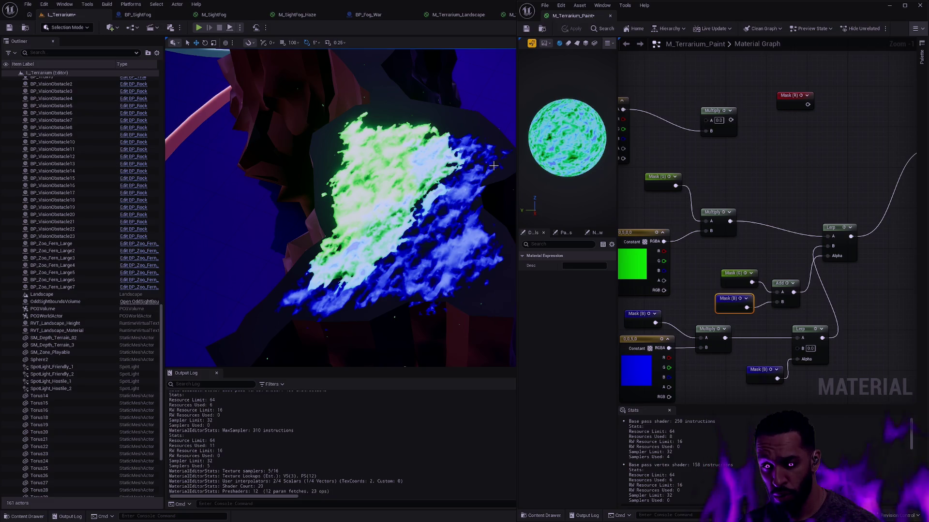
# Move the green constant, Mask (G) and green Multiply group up and right into a neat layout
pyautogui.moveTo(682, 211)
pyautogui.mouseDown()
pyautogui.moveTo(811, 228)
pyautogui.moveTo(781, 222)
pyautogui.moveTo(809, 275)
pyautogui.moveTo(762, 234)
pyautogui.mouseUp()
pyautogui.moveTo(834, 194); pyautogui.dragTo(869, 193)
pyautogui.scroll(-2, 814, 225)
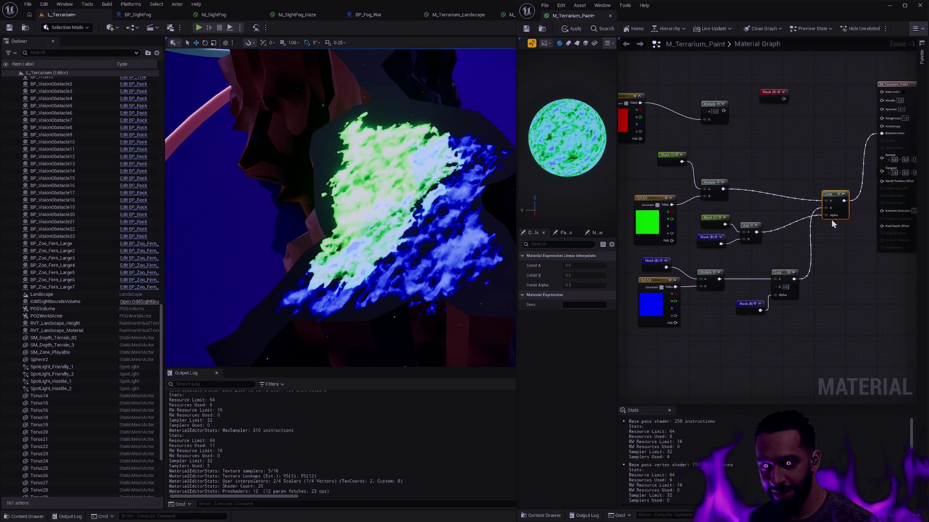
pyautogui.moveTo(686, 228); pyautogui.dragTo(696, 229)
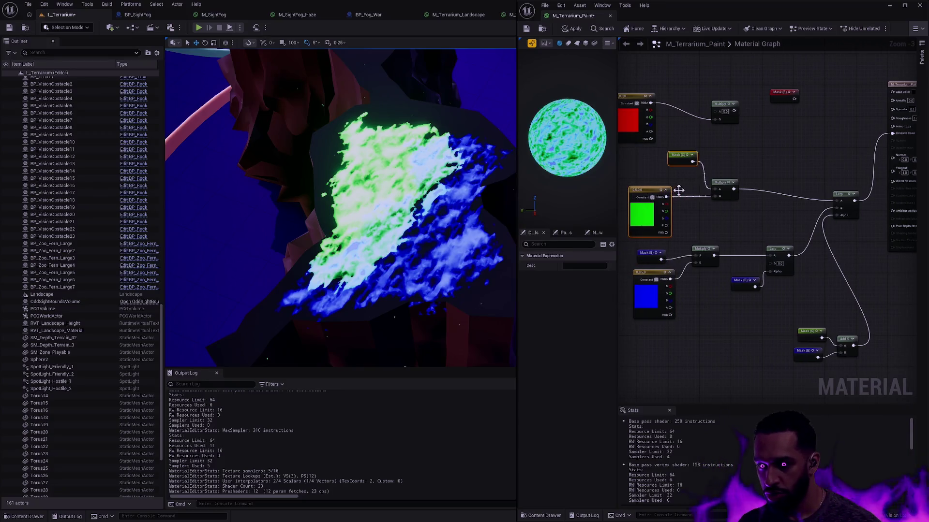
pyautogui.moveTo(654, 195); pyautogui.dragTo(677, 191)
pyautogui.moveTo(655, 145); pyautogui.dragTo(748, 220)
pyautogui.moveTo(667, 194); pyautogui.dragTo(706, 185)
pyautogui.click(818, 175)
pyautogui.moveTo(823, 187); pyautogui.dragTo(755, 194)
pyautogui.moveTo(699, 183); pyautogui.dragTo(711, 175)
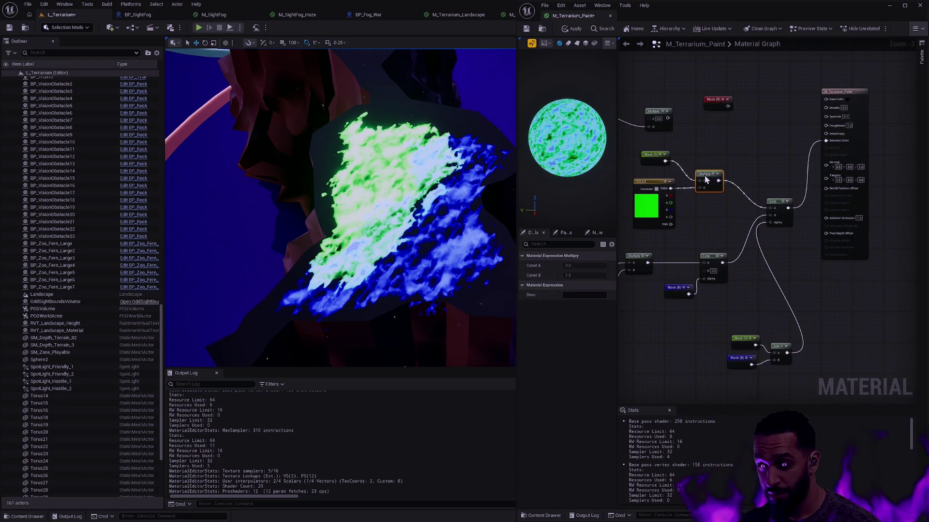
pyautogui.moveTo(702, 220); pyautogui.dragTo(717, 224)
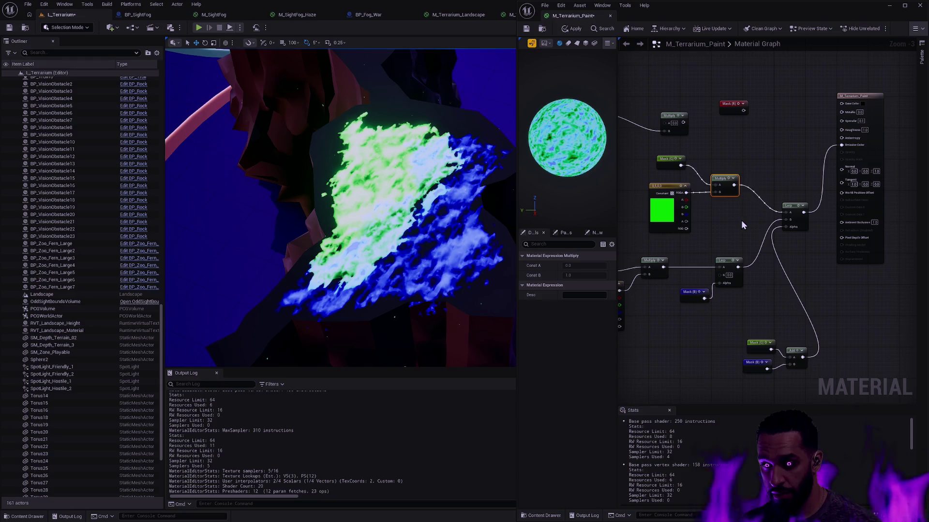
# Shift the Mask (G)/Mask (B)/Add group up-left and bring the lower Lerp and Mask (B) closer together
pyautogui.scroll(1, 785, 249)
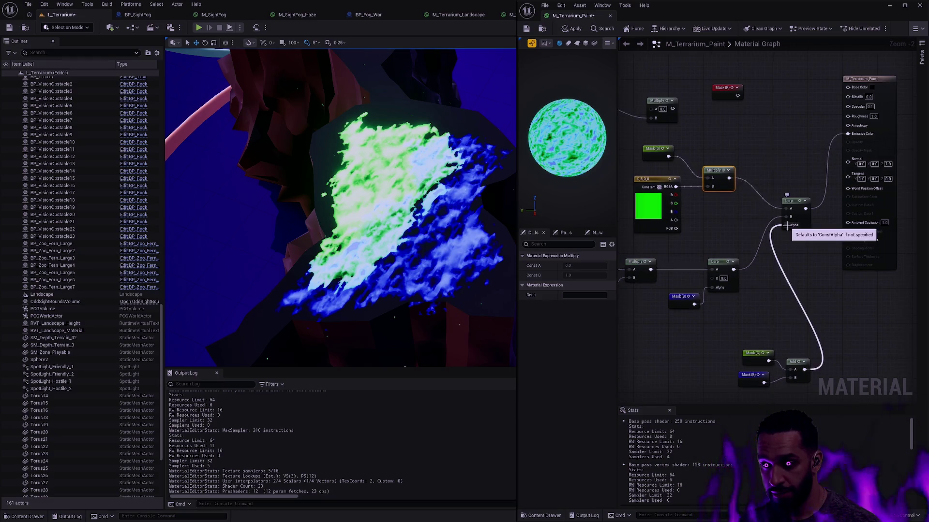
pyautogui.moveTo(706, 297)
pyautogui.mouseDown()
pyautogui.moveTo(780, 325)
pyautogui.moveTo(736, 305)
pyautogui.moveTo(740, 299)
pyautogui.mouseUp()
pyautogui.moveTo(756, 257)
pyautogui.mouseDown()
pyautogui.moveTo(800, 285)
pyautogui.moveTo(686, 245)
pyautogui.moveTo(722, 248)
pyautogui.mouseUp()
pyautogui.click(765, 242)
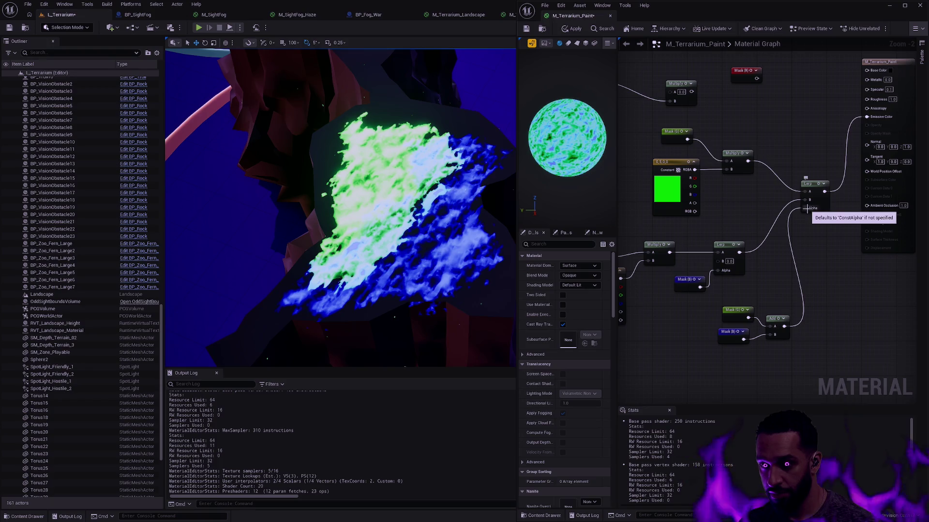
pyautogui.moveTo(746, 362); pyautogui.dragTo(802, 298)
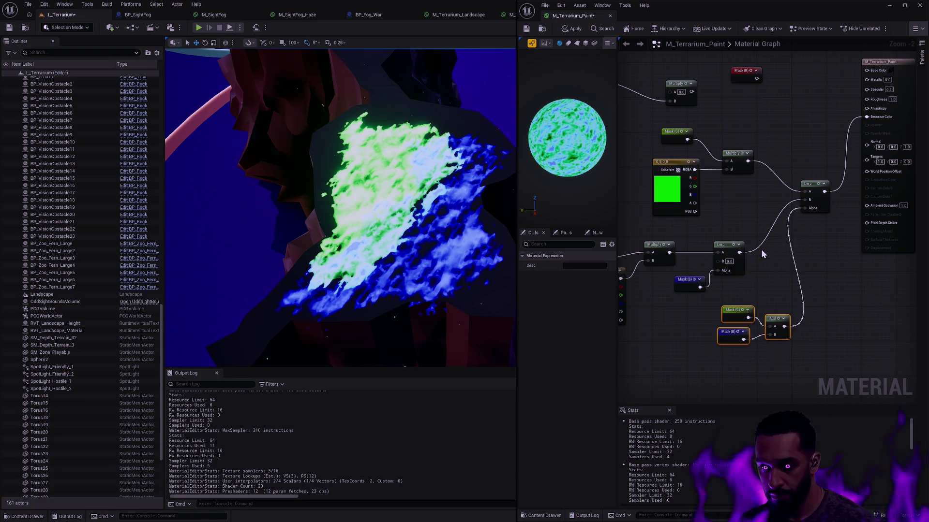
pyautogui.moveTo(735, 290)
pyautogui.mouseDown()
pyautogui.moveTo(697, 271)
pyautogui.moveTo(725, 264)
pyautogui.moveTo(742, 231)
pyautogui.mouseUp()
# Add a Subtract node with the lower Lerp in B and a copy of the green mask in A
pyautogui.click(732, 247)
pyautogui.write('subtract')
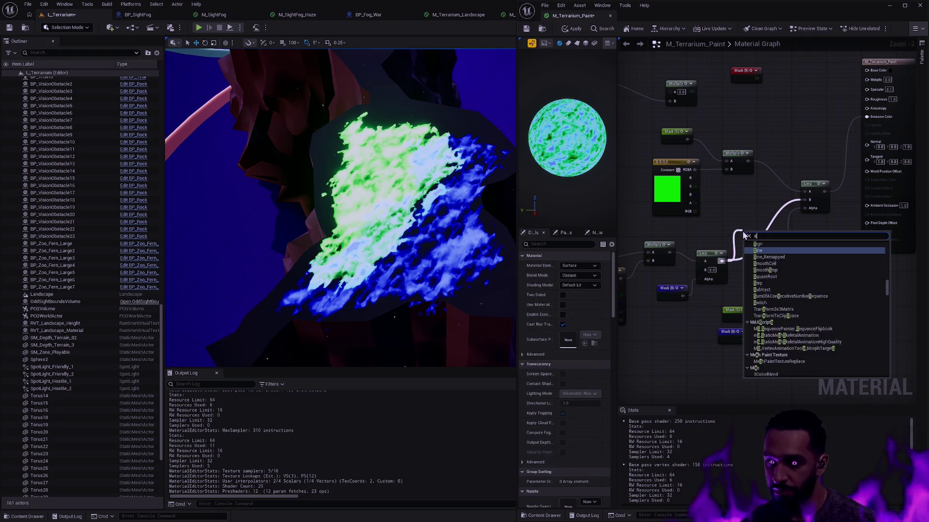
pyautogui.click(765, 242)
pyautogui.moveTo(749, 239)
pyautogui.mouseDown()
pyautogui.moveTo(748, 248)
pyautogui.moveTo(765, 233)
pyautogui.mouseUp()
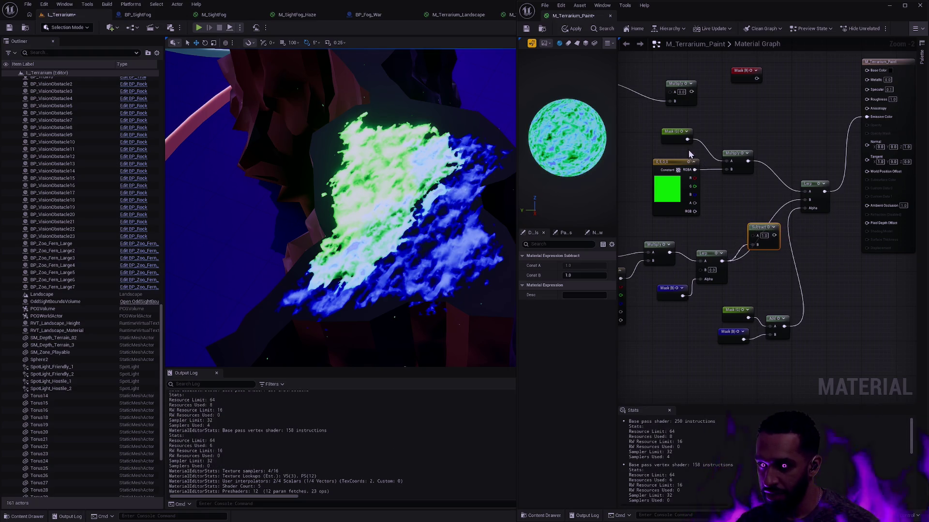
pyautogui.click(661, 133)
pyautogui.hotkey('ctrl', 'c')
pyautogui.hotkey('ctrl', 'v')
pyautogui.moveTo(727, 235); pyautogui.dragTo(756, 236)
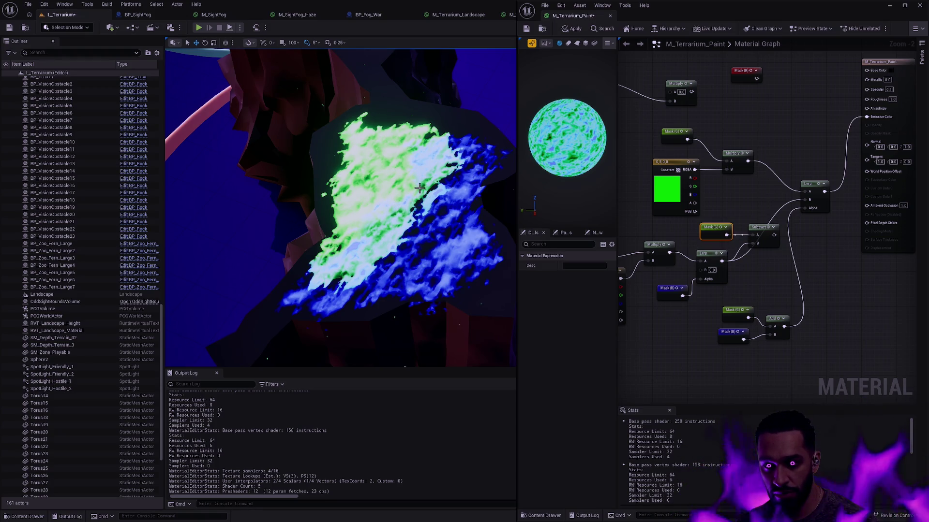
# Wire the Subtract result into the upper Lerp's B input and apply the material
pyautogui.moveTo(774, 235)
pyautogui.mouseDown()
pyautogui.moveTo(805, 209)
pyautogui.moveTo(737, 208)
pyautogui.moveTo(776, 248)
pyautogui.moveTo(806, 199)
pyautogui.mouseUp()
pyautogui.moveTo(759, 230); pyautogui.dragTo(708, 233)
pyautogui.click(574, 30)
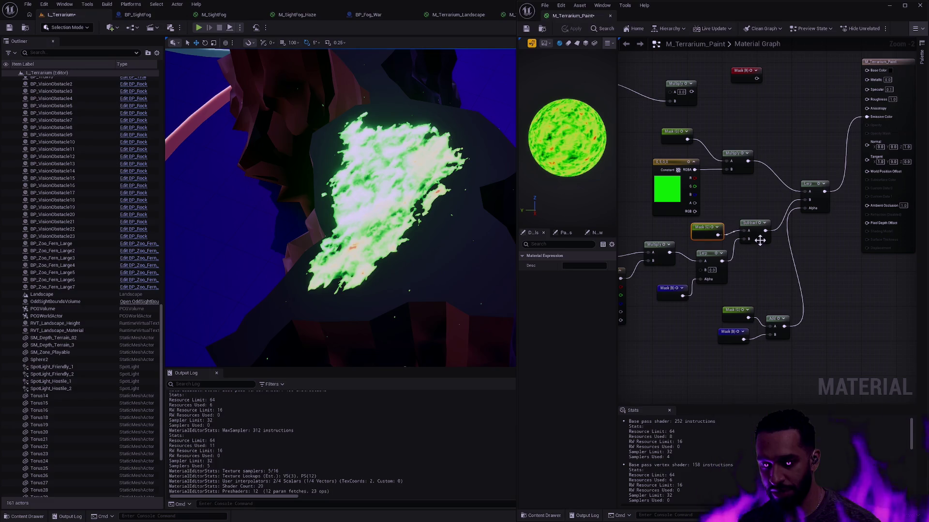
pyautogui.moveTo(739, 278); pyautogui.dragTo(808, 272)
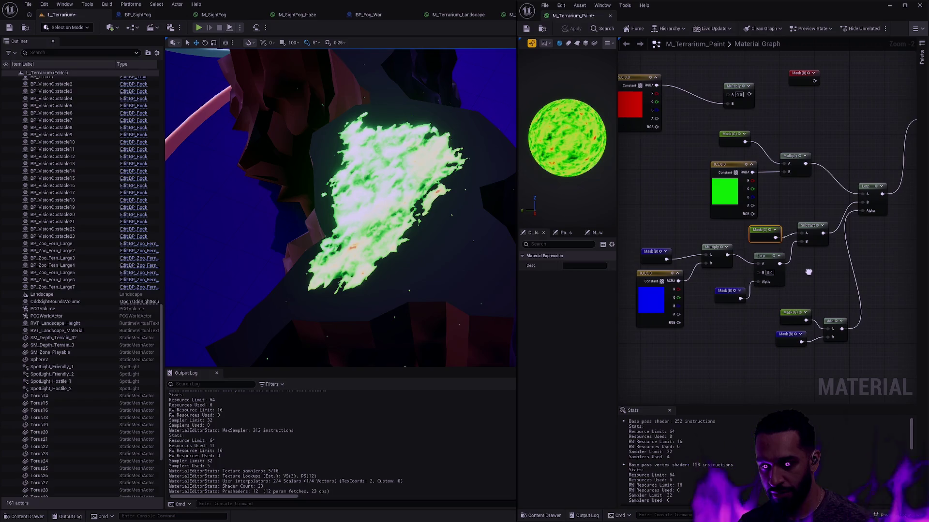
# Rearrange the blue-mask, blue constant and Multiply nodes further down and left
pyautogui.moveTo(629, 346)
pyautogui.mouseDown()
pyautogui.moveTo(696, 290)
pyautogui.moveTo(777, 245)
pyautogui.mouseUp()
pyautogui.moveTo(725, 291); pyautogui.dragTo(713, 312)
pyautogui.click(710, 336)
pyautogui.moveTo(653, 280); pyautogui.dragTo(649, 260)
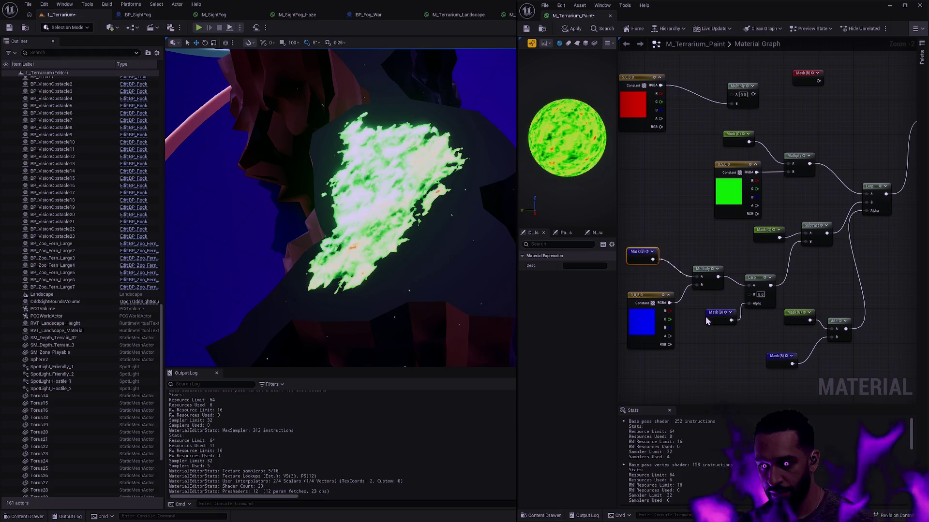
pyautogui.keyDown('ctrl'); pyautogui.click(720, 274); pyautogui.keyUp('ctrl')
pyautogui.moveTo(721, 275); pyautogui.dragTo(679, 272)
pyautogui.click(721, 312)
pyautogui.moveTo(713, 317); pyautogui.dragTo(646, 326)
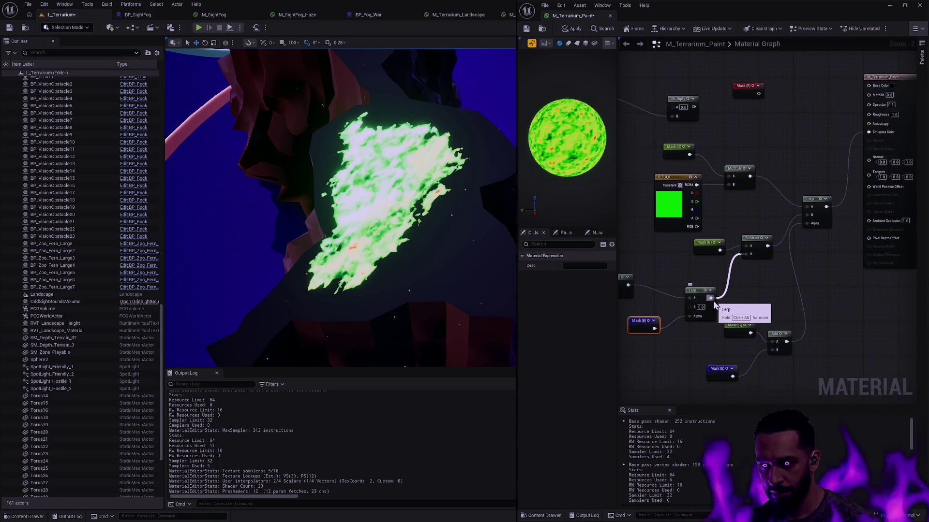
# Delete the Subtract node, link the green mask to the upper Lerp's B, then apply and save
pyautogui.click(732, 245)
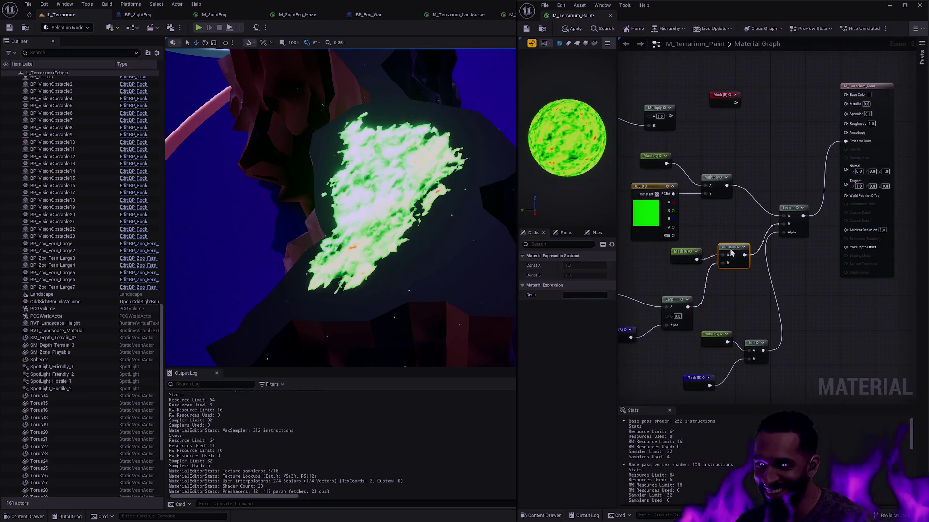
pyautogui.press('Delete')
pyautogui.moveTo(696, 260); pyautogui.dragTo(784, 228)
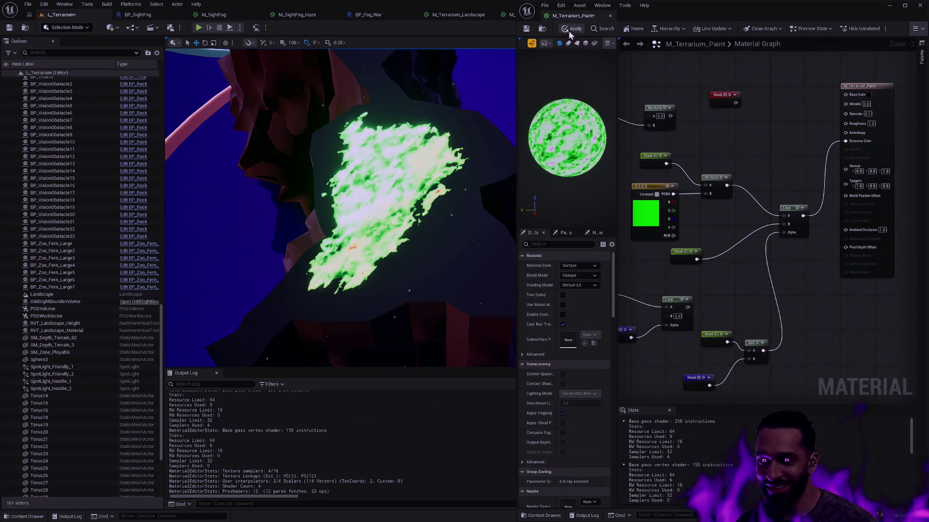
pyautogui.click(527, 30)
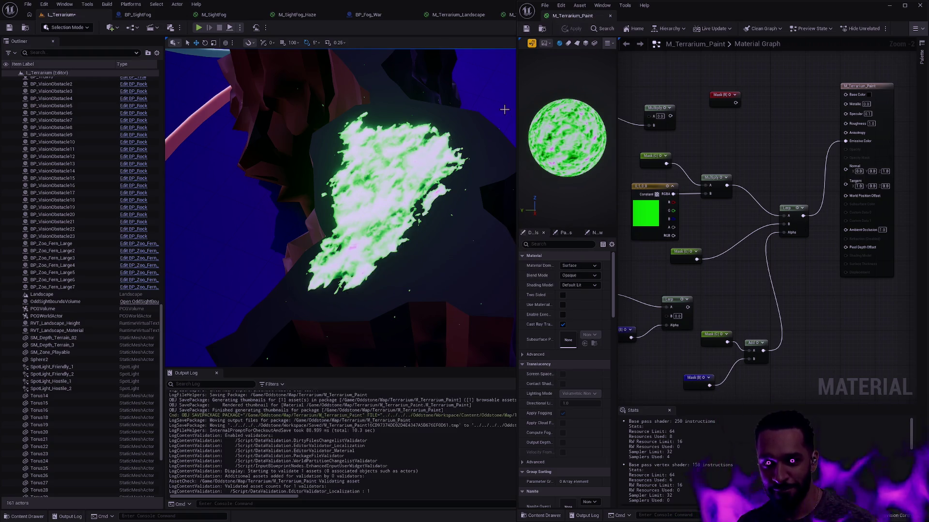
pyautogui.click(528, 31)
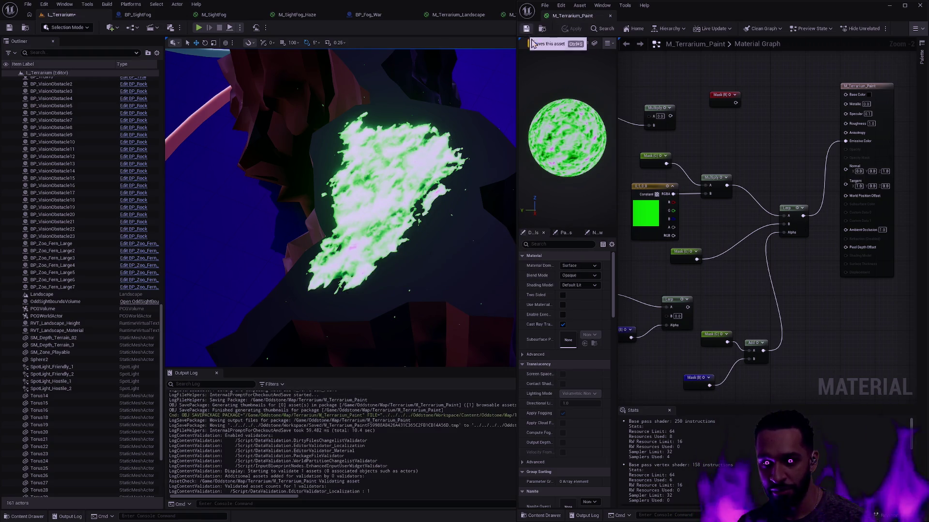
# Wire the lower Lerp result straight into the upper Lerp's B and apply so blue paint returns
pyautogui.moveTo(681, 255); pyautogui.dragTo(711, 256)
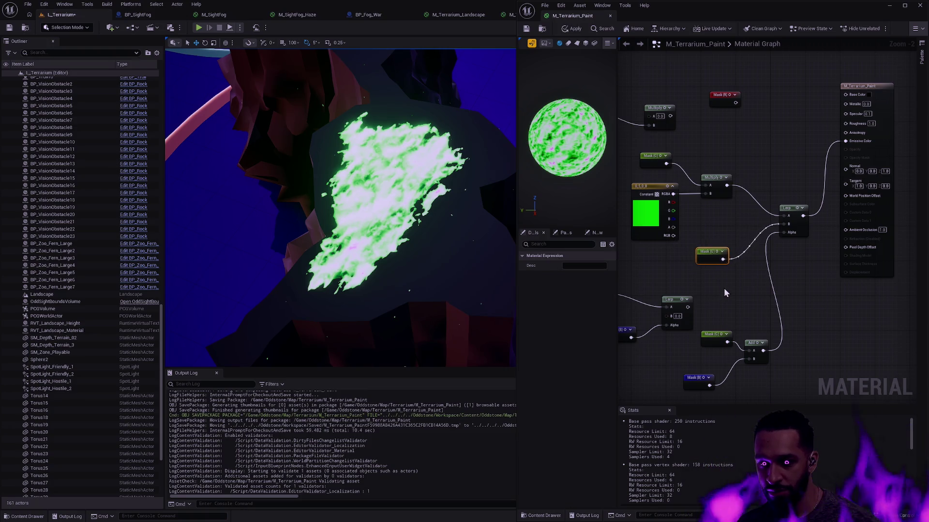
pyautogui.moveTo(722, 288); pyautogui.dragTo(727, 274)
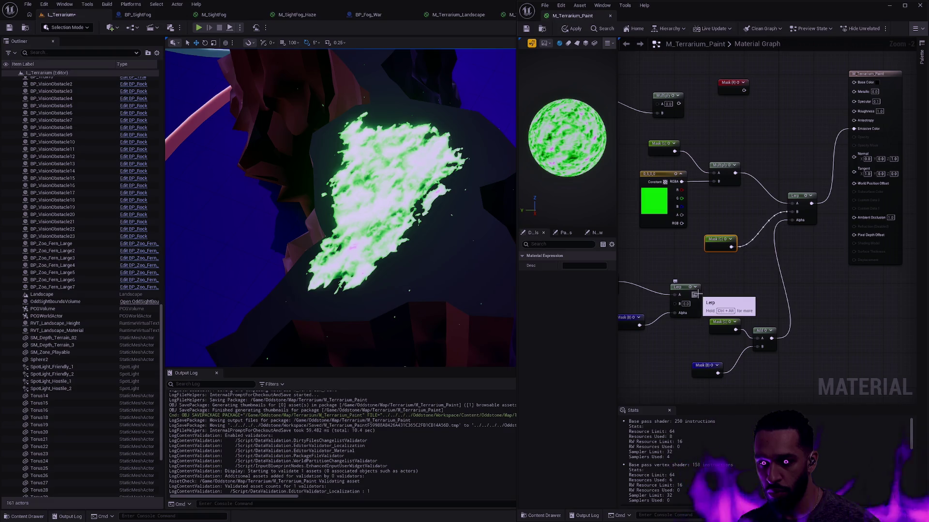
pyautogui.moveTo(695, 295); pyautogui.dragTo(797, 213)
pyautogui.click(576, 32)
pyautogui.moveTo(715, 241)
pyautogui.mouseDown()
pyautogui.moveTo(694, 245)
pyautogui.moveTo(853, 238)
pyautogui.mouseUp()
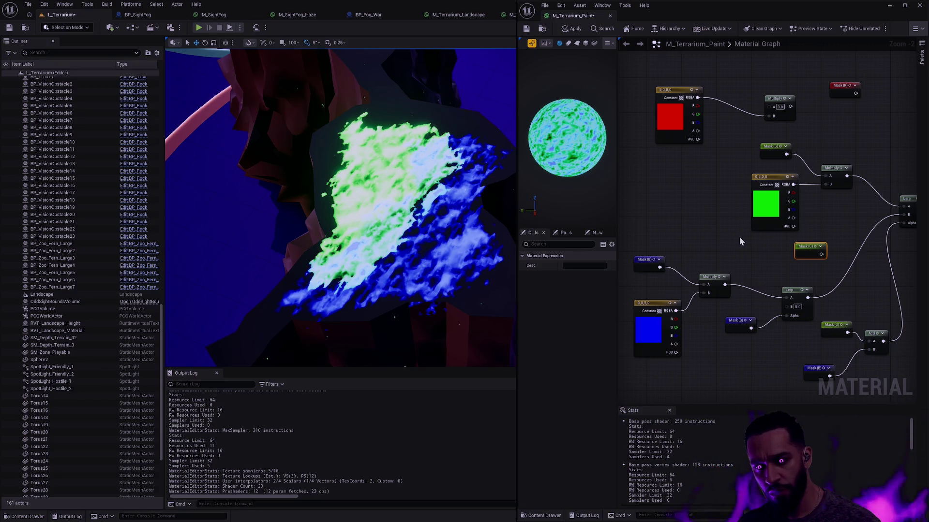
# Add a Subtract from the lower Lerp result, with the green mask in B, feeding the upper Lerp
pyautogui.moveTo(795, 245); pyautogui.dragTo(729, 235)
pyautogui.moveTo(717, 325)
pyautogui.mouseDown()
pyautogui.moveTo(740, 320)
pyautogui.moveTo(788, 338)
pyautogui.moveTo(661, 281)
pyautogui.mouseUp()
pyautogui.moveTo(883, 296); pyautogui.dragTo(817, 287)
pyautogui.click(624, 296)
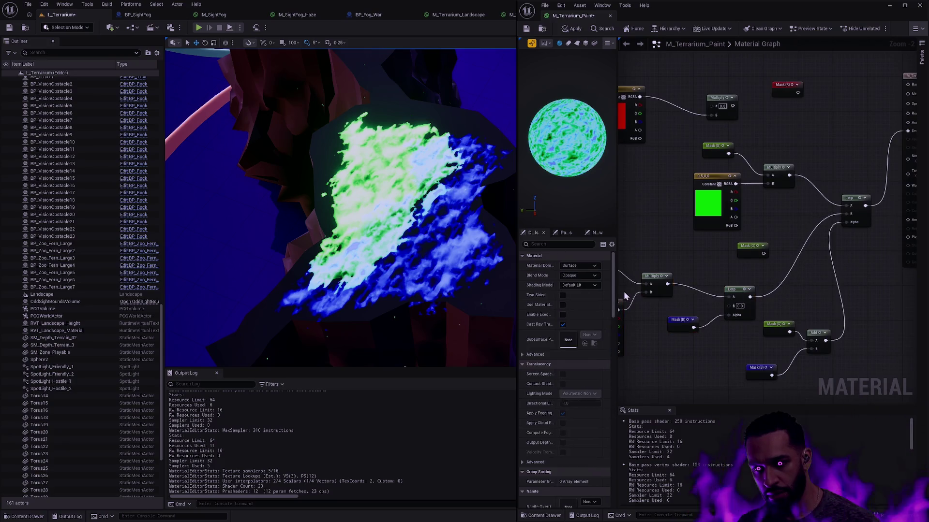
pyautogui.moveTo(678, 303)
pyautogui.mouseDown()
pyautogui.moveTo(715, 316)
pyautogui.moveTo(639, 319)
pyautogui.mouseUp()
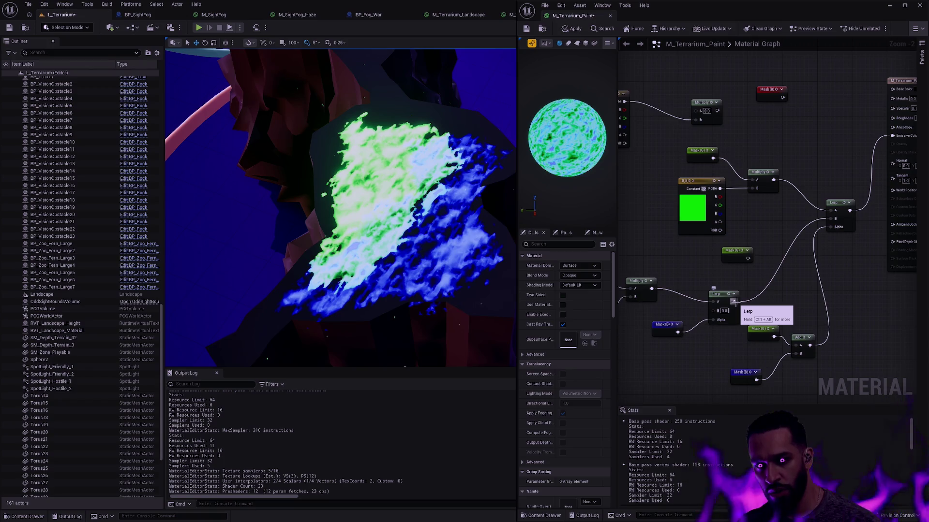
pyautogui.moveTo(734, 301)
pyautogui.mouseDown()
pyautogui.moveTo(765, 307)
pyautogui.moveTo(783, 283)
pyautogui.moveTo(772, 275)
pyautogui.mouseUp()
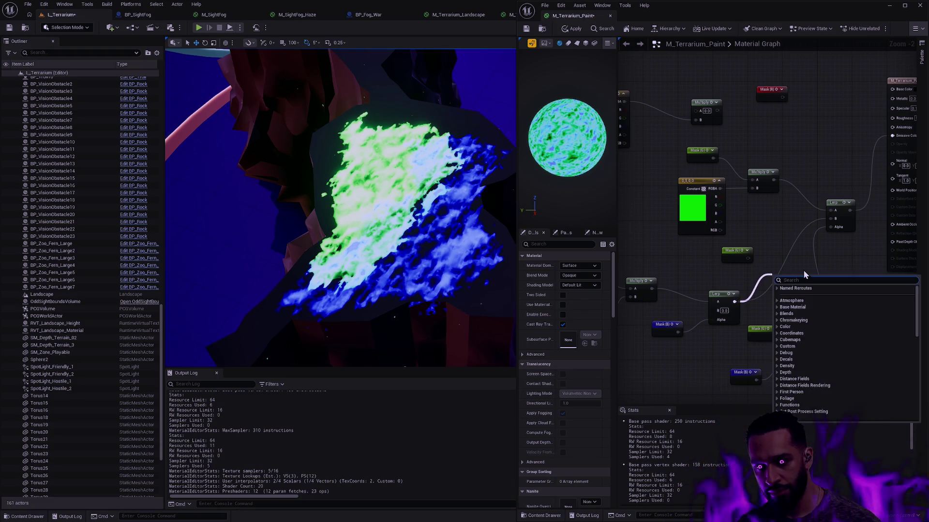
pyautogui.write('subtract')
pyautogui.press('Return')
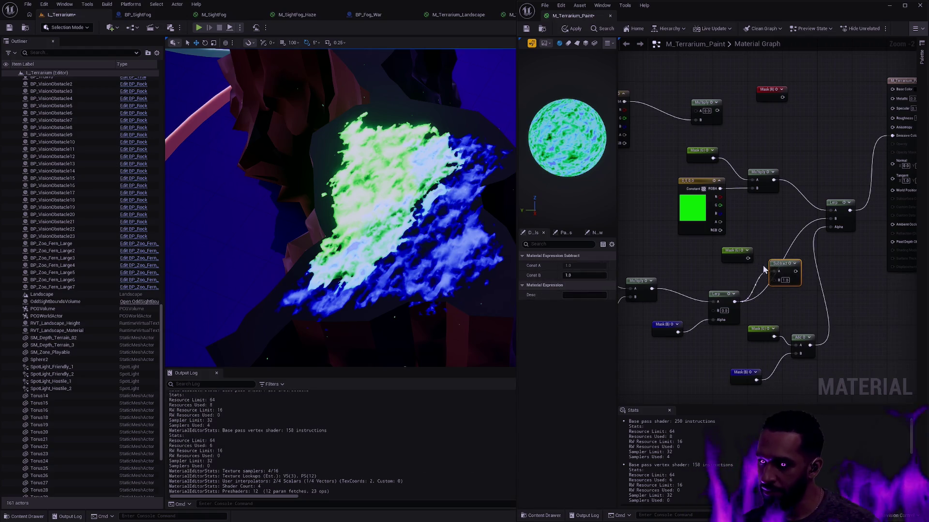
pyautogui.moveTo(775, 279)
pyautogui.mouseDown()
pyautogui.moveTo(748, 258)
pyautogui.moveTo(769, 302)
pyautogui.moveTo(831, 219)
pyautogui.mouseUp()
pyautogui.moveTo(780, 264); pyautogui.dragTo(779, 246)
# Nudge the green mask and Lerp nodes up, then apply and save the material with Ctrl+S
pyautogui.moveTo(783, 302); pyautogui.dragTo(783, 289)
pyautogui.moveTo(719, 294); pyautogui.dragTo(708, 281)
pyautogui.click(572, 28)
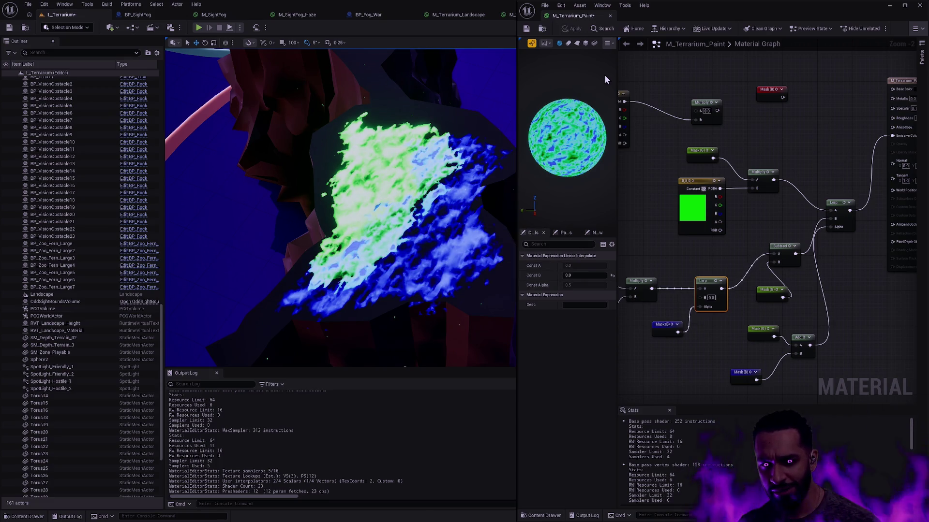
pyautogui.hotkey('ctrl', 's')
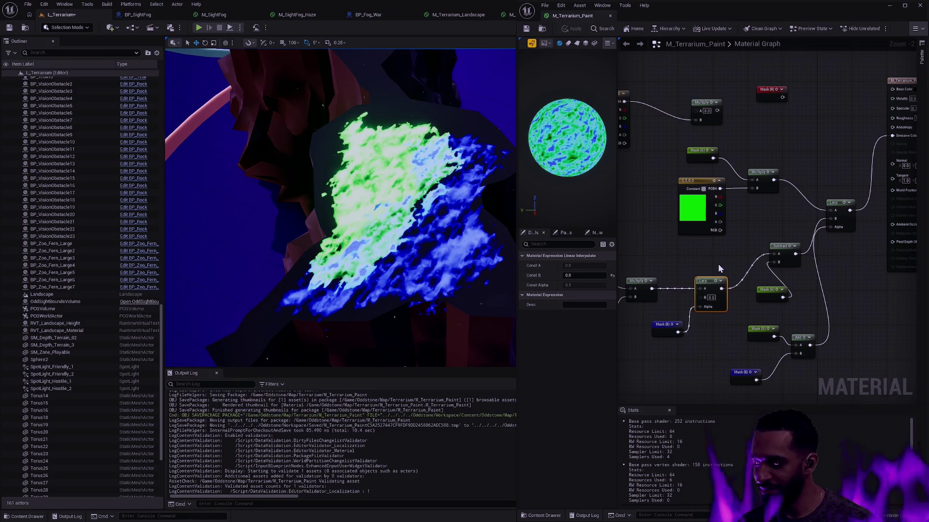
pyautogui.moveTo(712, 252)
pyautogui.mouseDown()
pyautogui.moveTo(821, 252)
pyautogui.moveTo(680, 254)
pyautogui.mouseUp()
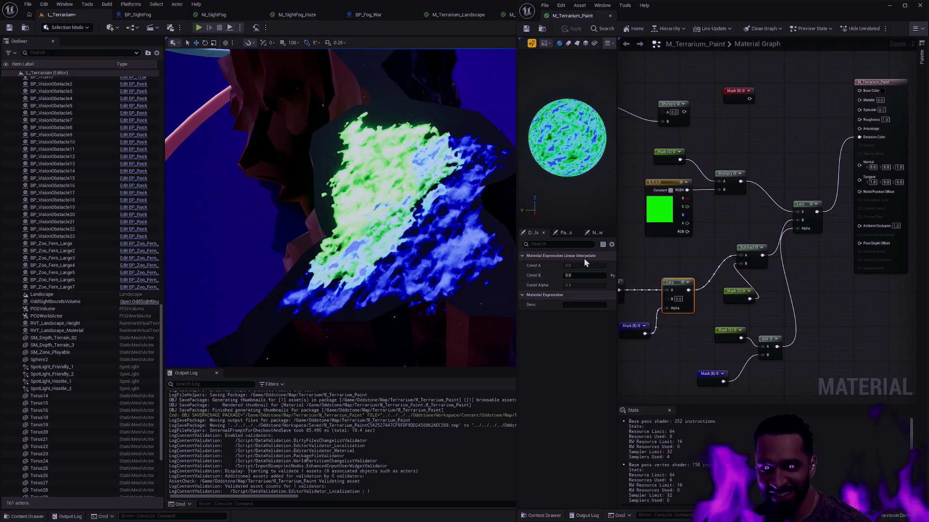
pyautogui.moveTo(703, 249); pyautogui.dragTo(776, 257)
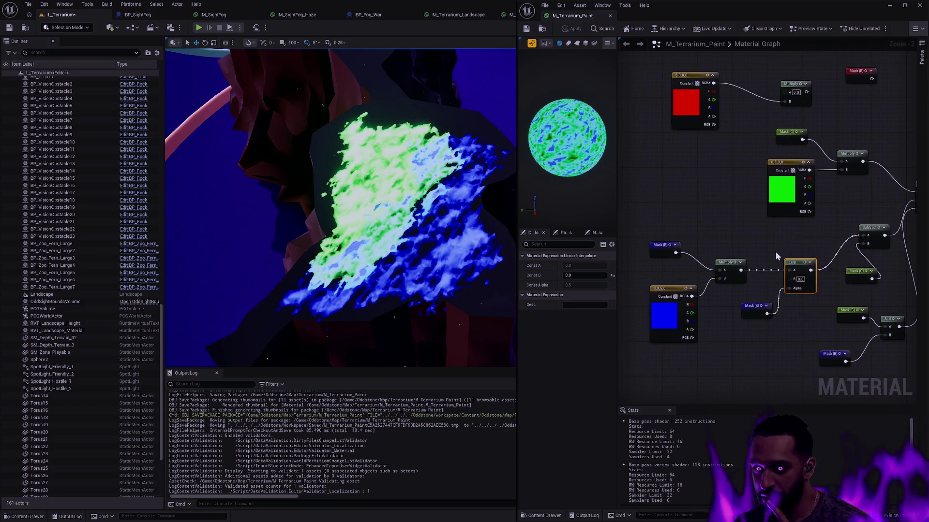
# Set the blue colour constant's brightness value to 1 in the Color Picker
pyautogui.click(666, 290)
pyautogui.click(585, 266)
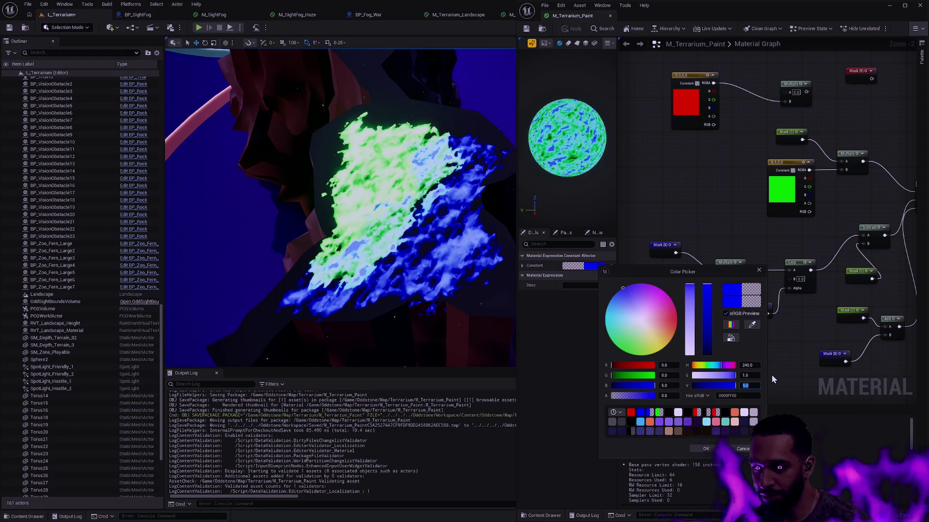
pyautogui.click(765, 386)
pyautogui.write('1')
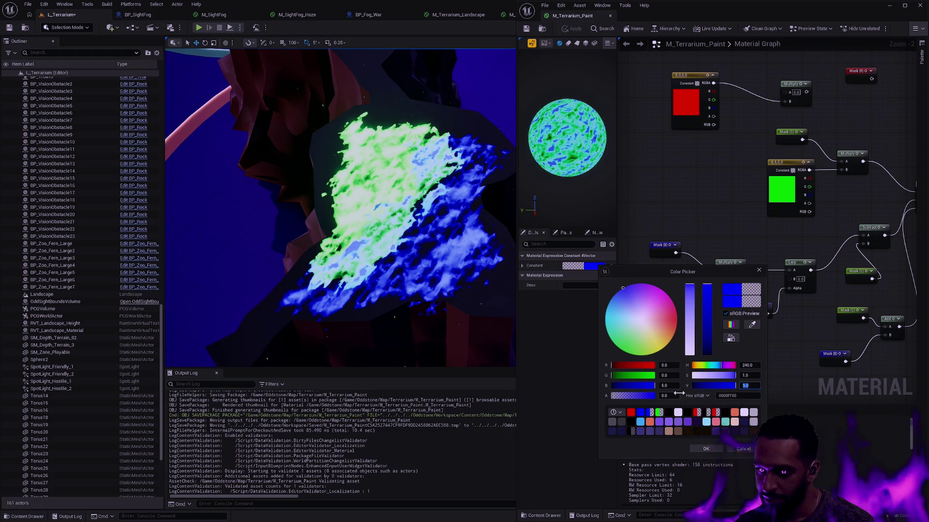
pyautogui.click(671, 376)
pyautogui.click(706, 449)
# Set the green colour constant's value to 1 in the Color Picker
pyautogui.moveTo(737, 208); pyautogui.dragTo(693, 245)
pyautogui.click(737, 208)
pyautogui.click(595, 266)
pyautogui.click(670, 377)
pyautogui.write('1')
pyautogui.click(702, 446)
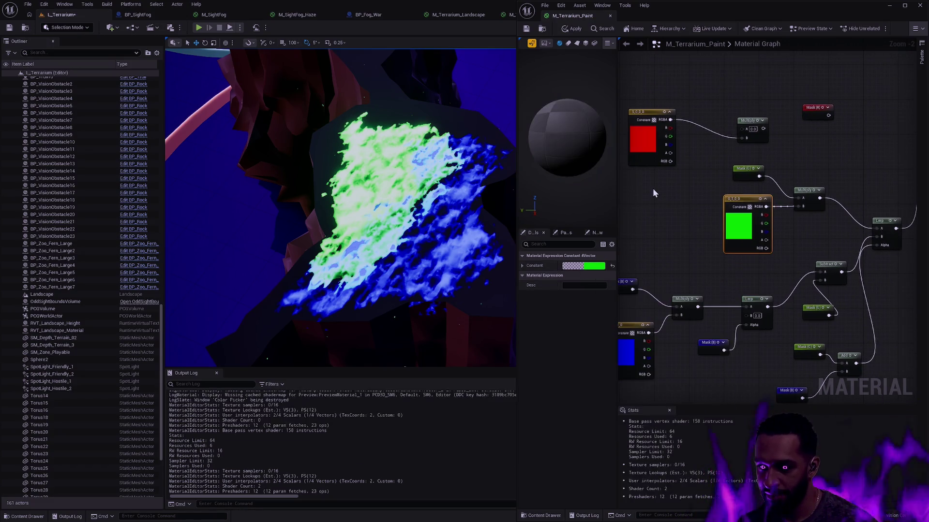
# Review the red constant's colour unchanged, then apply and save M_Terrarium_Paint
pyautogui.click(648, 140)
pyautogui.click(594, 266)
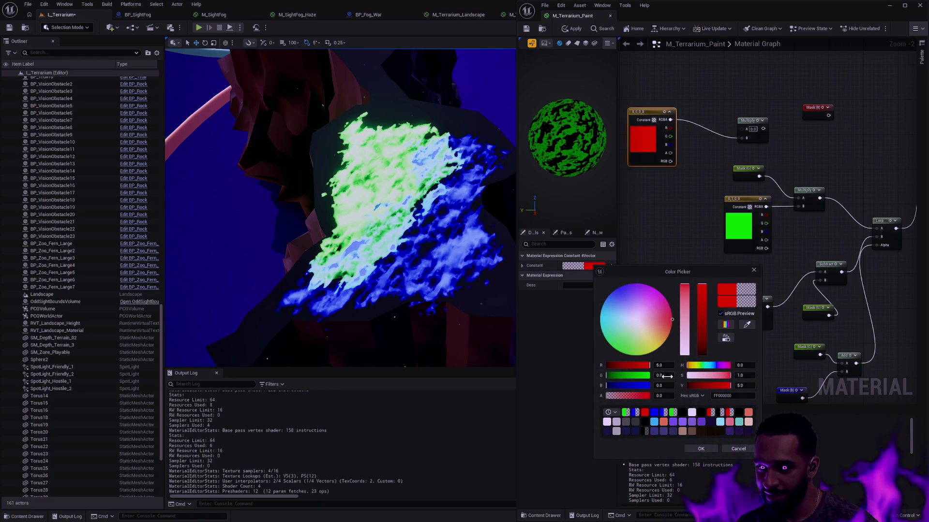
pyautogui.click(707, 448)
pyautogui.click(575, 30)
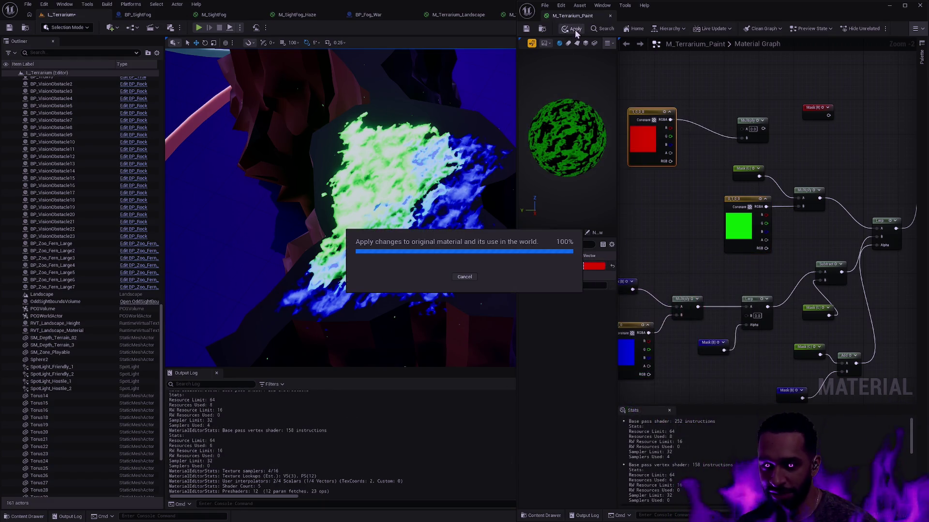
pyautogui.click(527, 28)
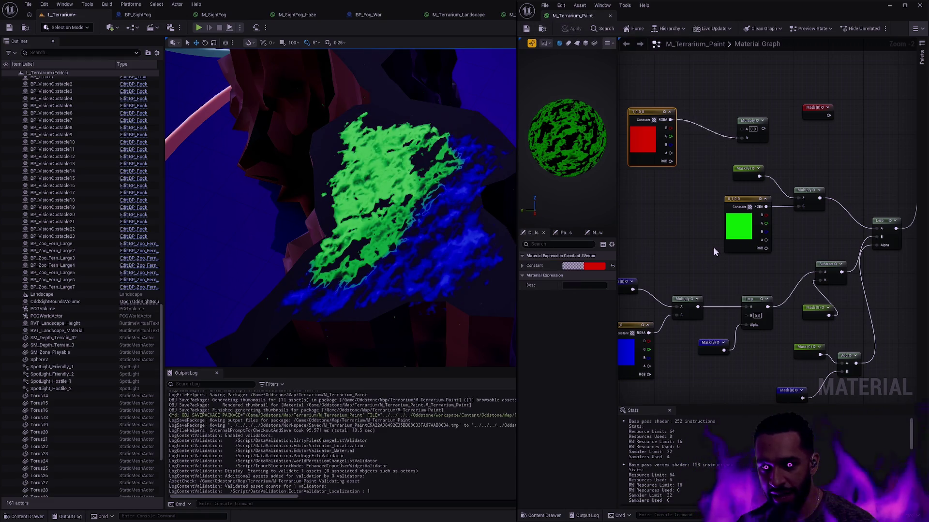
# Rearrange the graph so the upper Lerp, output node, and red, green and blue constants are visible
pyautogui.moveTo(724, 263)
pyautogui.mouseDown()
pyautogui.moveTo(809, 249)
pyautogui.moveTo(654, 256)
pyautogui.moveTo(771, 261)
pyautogui.moveTo(739, 256)
pyautogui.mouseUp()
pyautogui.scroll(-1, 724, 259)
pyautogui.moveTo(857, 222)
pyautogui.mouseDown()
pyautogui.moveTo(793, 220)
pyautogui.moveTo(789, 247)
pyautogui.mouseUp()
pyautogui.click(789, 239)
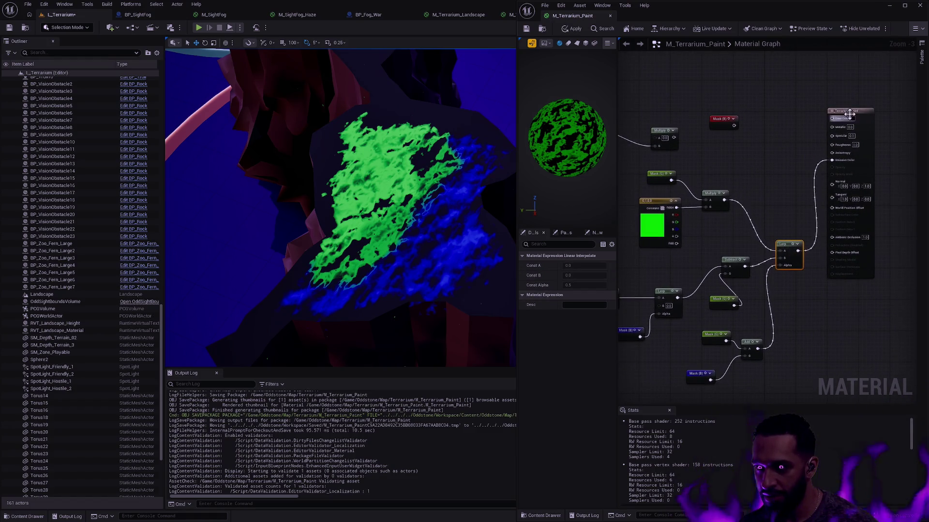
pyautogui.moveTo(847, 110); pyautogui.dragTo(870, 138)
pyautogui.moveTo(692, 188); pyautogui.dragTo(763, 194)
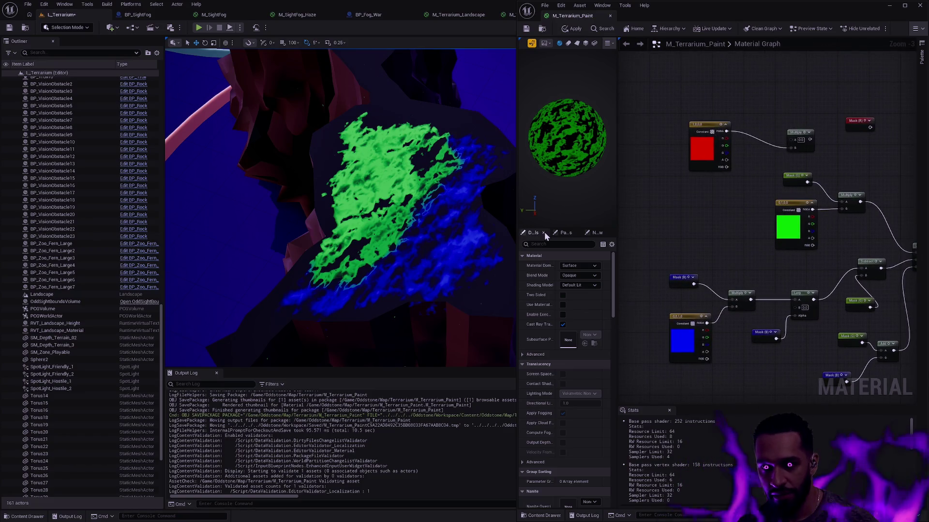
pyautogui.moveTo(756, 236); pyautogui.dragTo(647, 229)
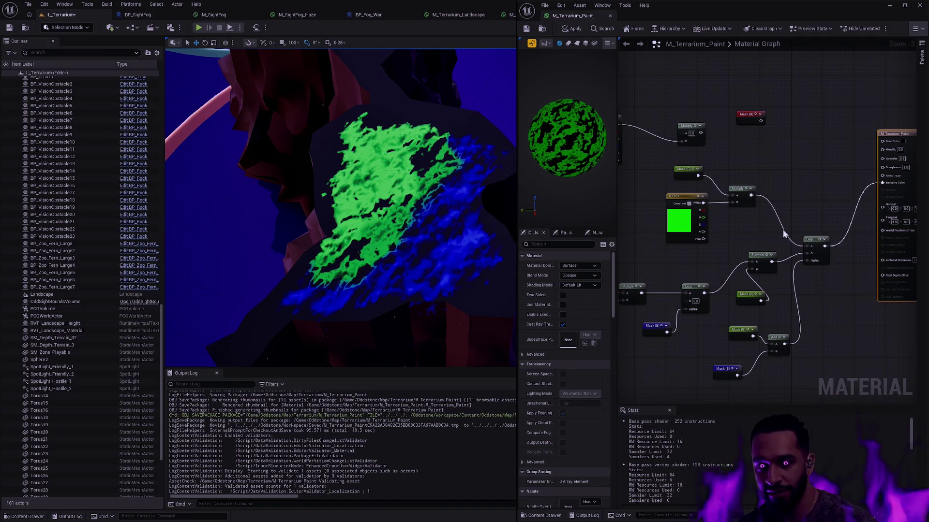
pyautogui.scroll(1, 799, 258)
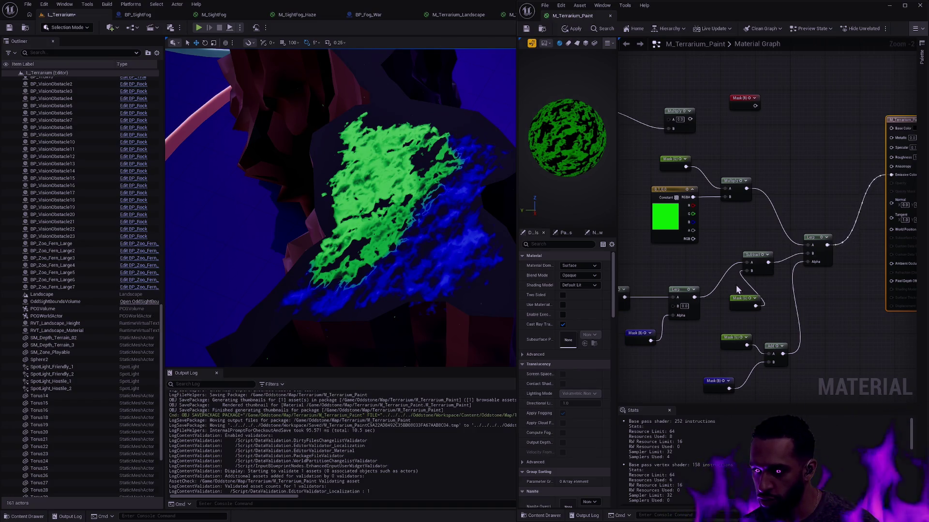
# Wire the Subtract result into the upper Lerp's B input, apply, and inspect the terrain
pyautogui.moveTo(694, 298); pyautogui.dragTo(804, 257)
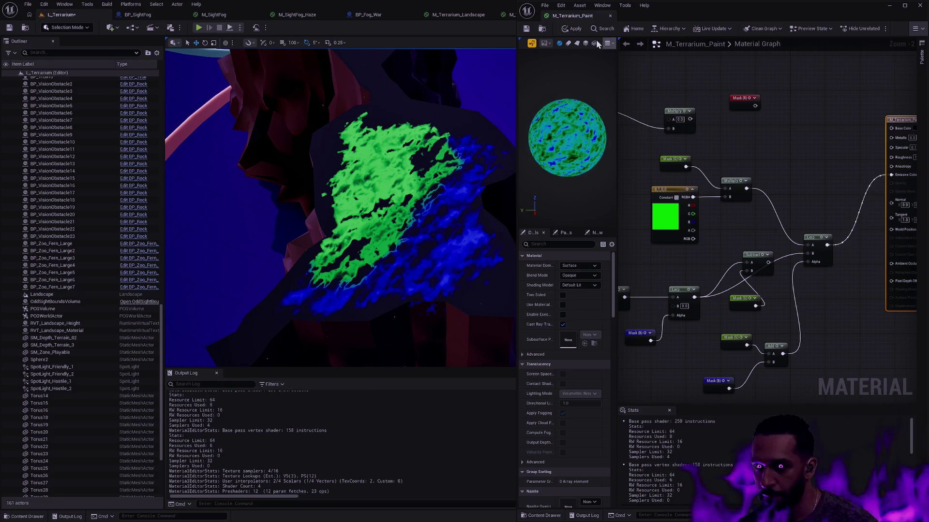
pyautogui.hotkey('ctrl', 's')
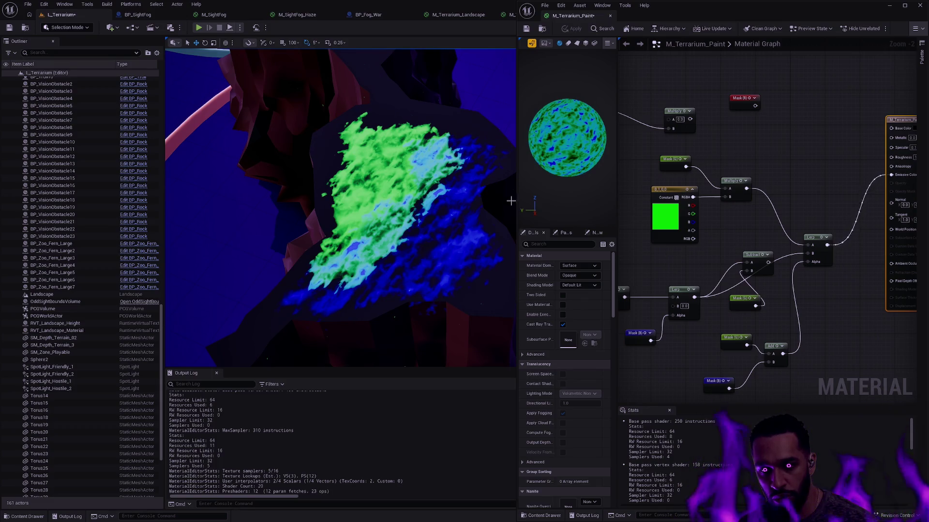
pyautogui.moveTo(807, 253); pyautogui.dragTo(769, 262)
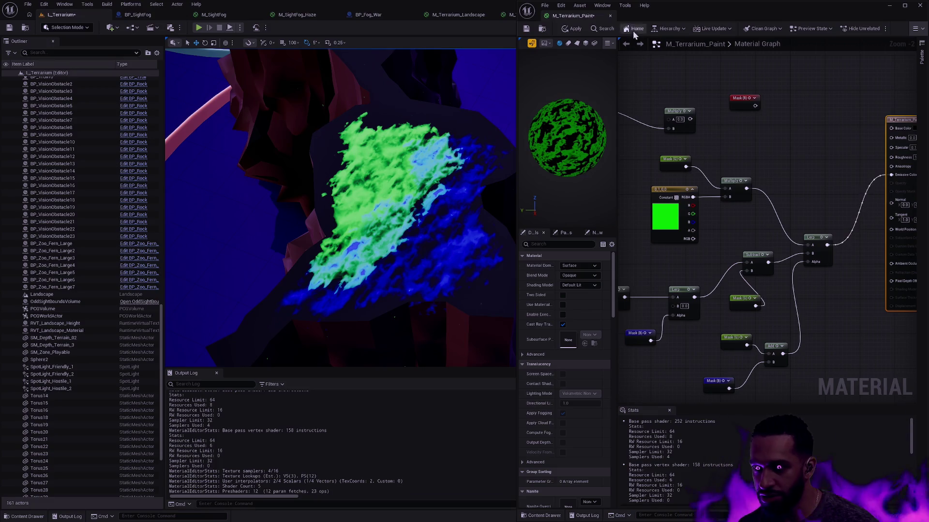
pyautogui.click(575, 29)
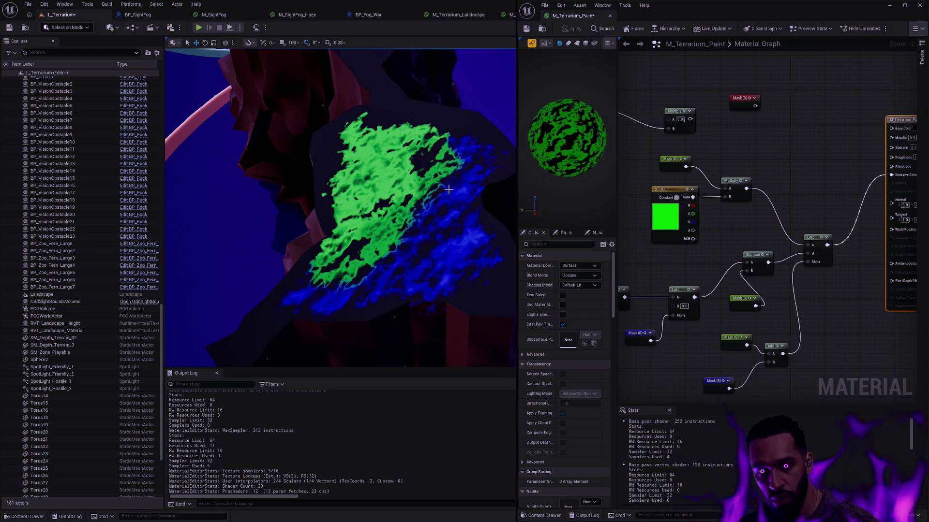
pyautogui.moveTo(448, 191)
pyautogui.mouseDown()
pyautogui.moveTo(446, 145)
pyautogui.moveTo(447, 189)
pyautogui.moveTo(447, 179)
pyautogui.mouseUp()
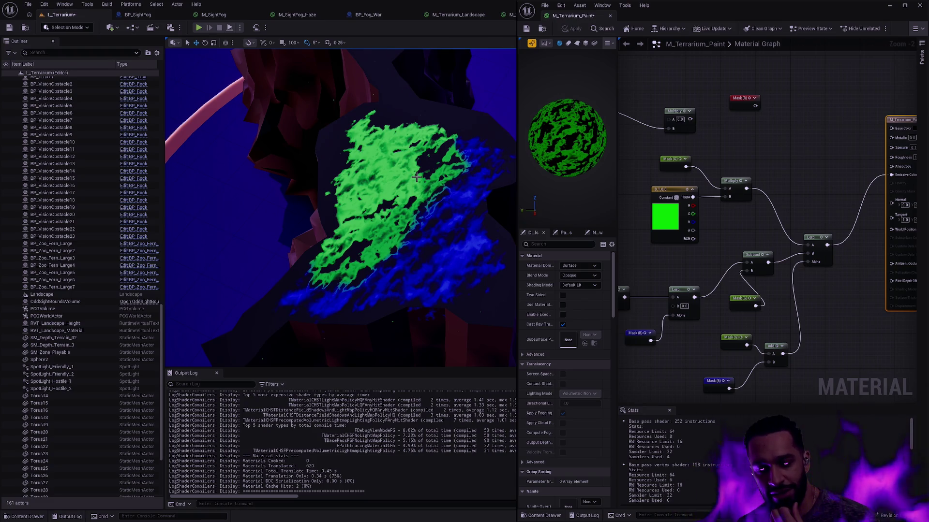
pyautogui.moveTo(814, 182); pyautogui.dragTo(799, 177)
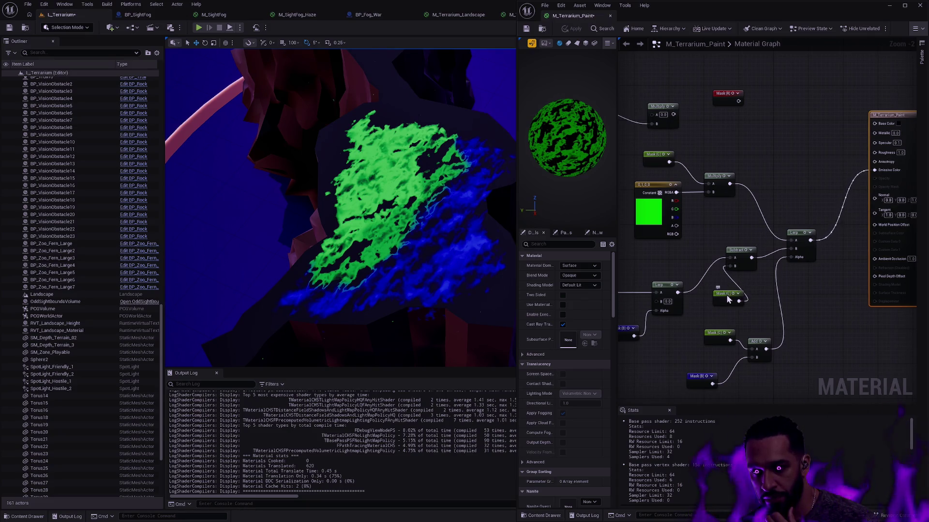
pyautogui.moveTo(727, 297); pyautogui.dragTo(711, 297)
pyautogui.click(800, 233)
pyautogui.click(741, 254)
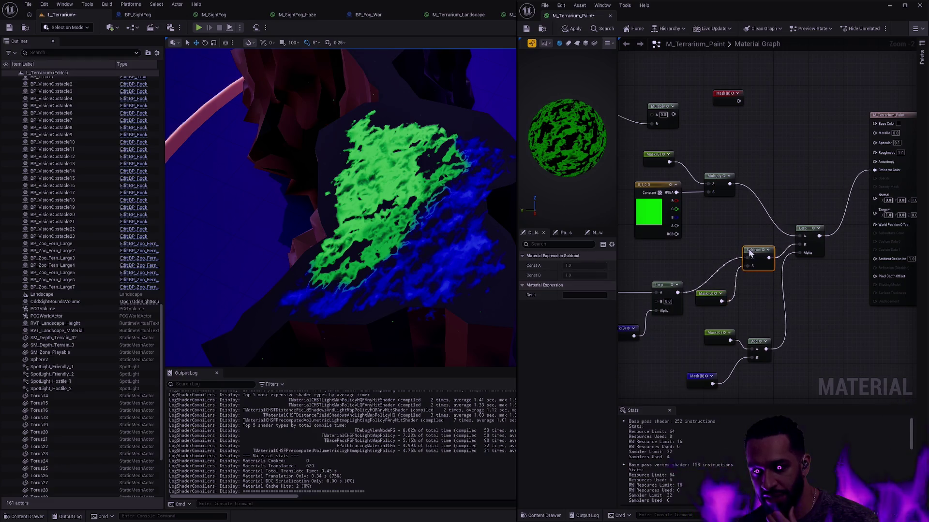
pyautogui.click(713, 274)
pyautogui.moveTo(675, 263)
pyautogui.mouseDown()
pyautogui.moveTo(793, 248)
pyautogui.moveTo(631, 273)
pyautogui.mouseUp()
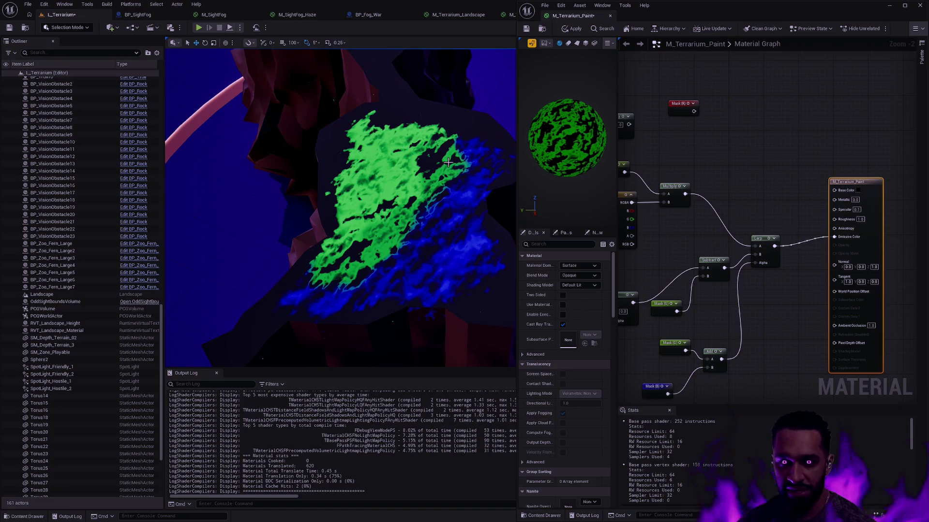
pyautogui.moveTo(440, 146)
pyautogui.mouseDown()
pyautogui.moveTo(425, 160)
pyautogui.moveTo(437, 147)
pyautogui.mouseUp()
pyautogui.scroll(3, 339, 208)
pyautogui.scroll(4, 338, 208)
pyautogui.scroll(-5, 340, 208)
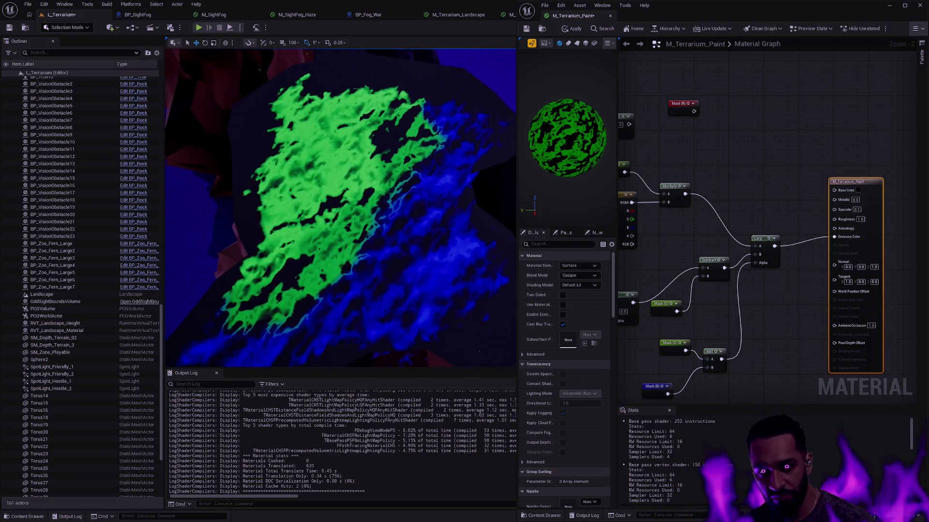
pyautogui.scroll(-3, 340, 208)
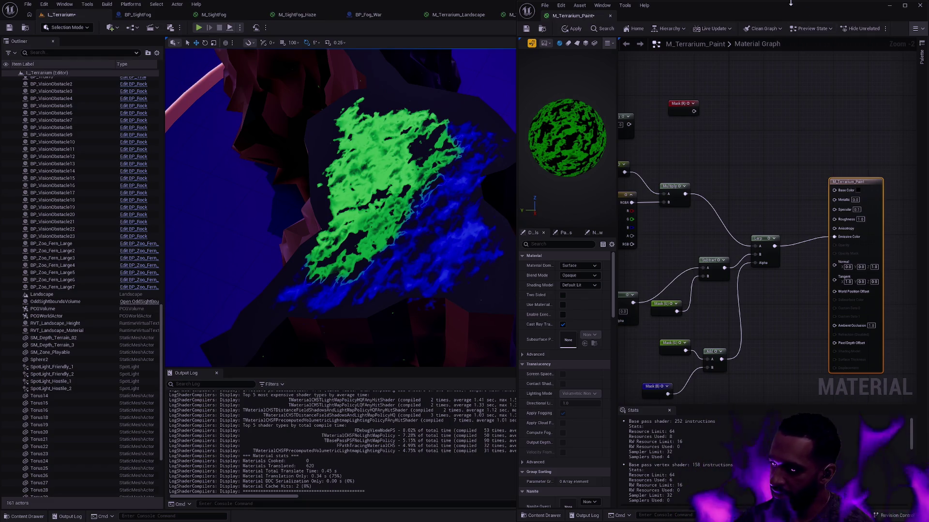
pyautogui.moveTo(761, 277)
pyautogui.mouseDown()
pyautogui.moveTo(864, 204)
pyautogui.moveTo(908, 197)
pyautogui.mouseUp()
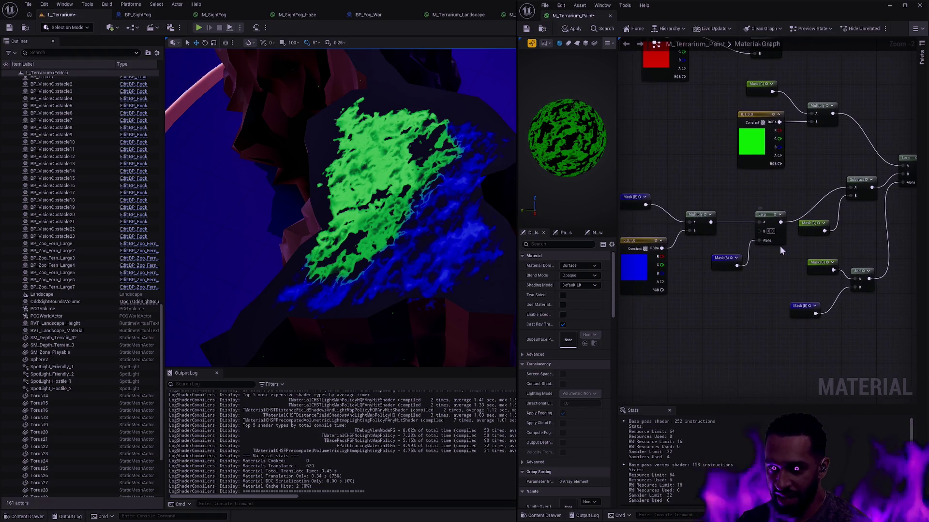
pyautogui.scroll(1, 794, 246)
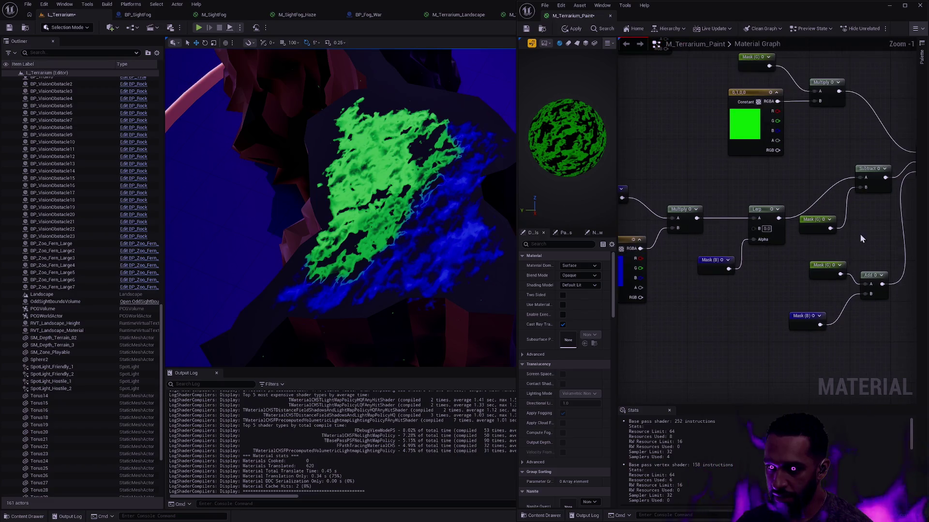
pyautogui.click(793, 259)
pyautogui.moveTo(842, 205); pyautogui.dragTo(802, 240)
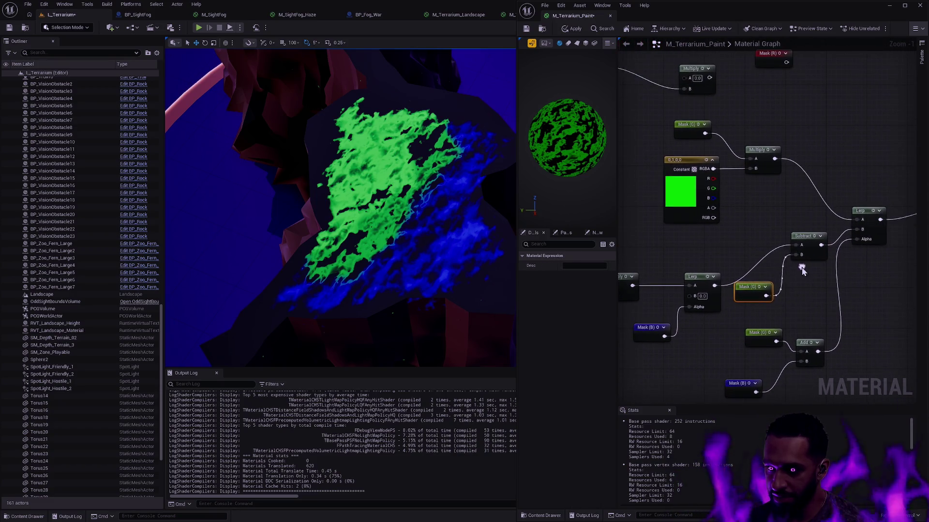
pyautogui.moveTo(703, 272); pyautogui.dragTo(735, 272)
pyautogui.click(780, 279)
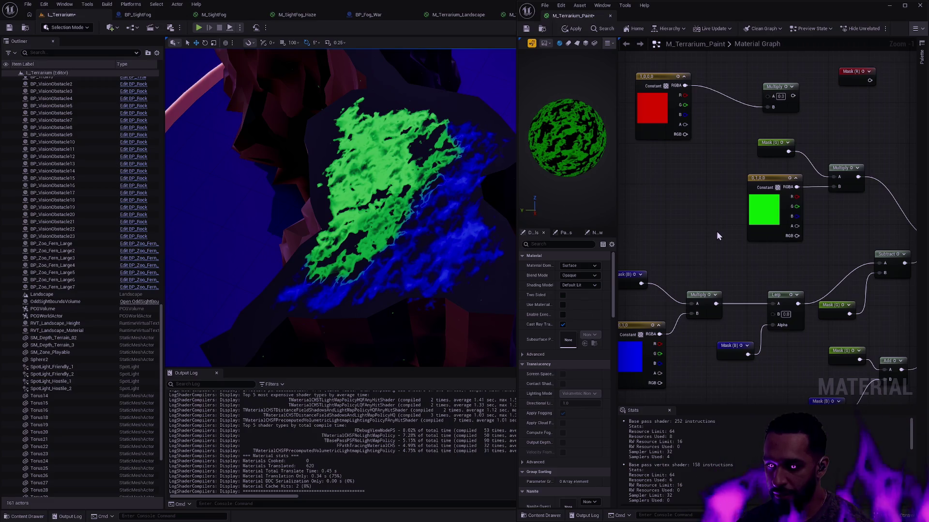
pyautogui.scroll(-1, 716, 233)
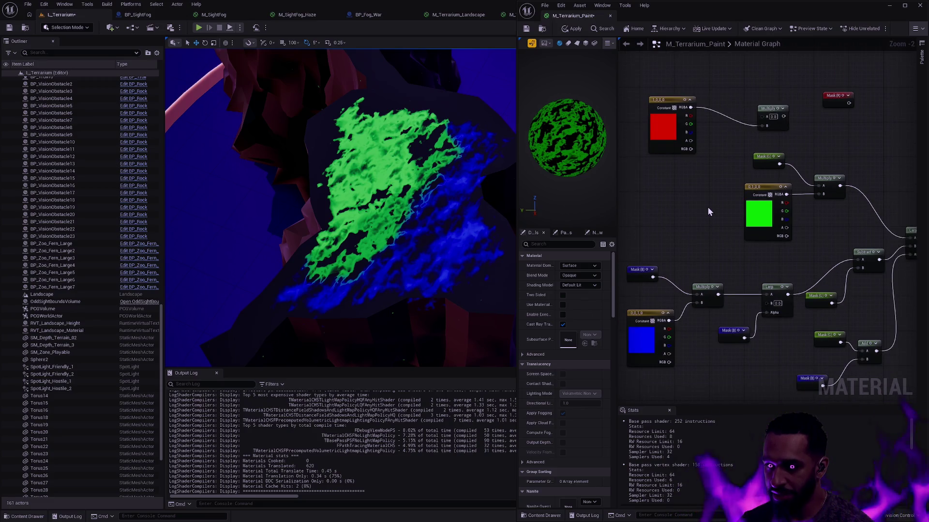
pyautogui.moveTo(707, 212)
pyautogui.mouseDown()
pyautogui.moveTo(707, 193)
pyautogui.moveTo(783, 356)
pyautogui.moveTo(850, 316)
pyautogui.mouseUp()
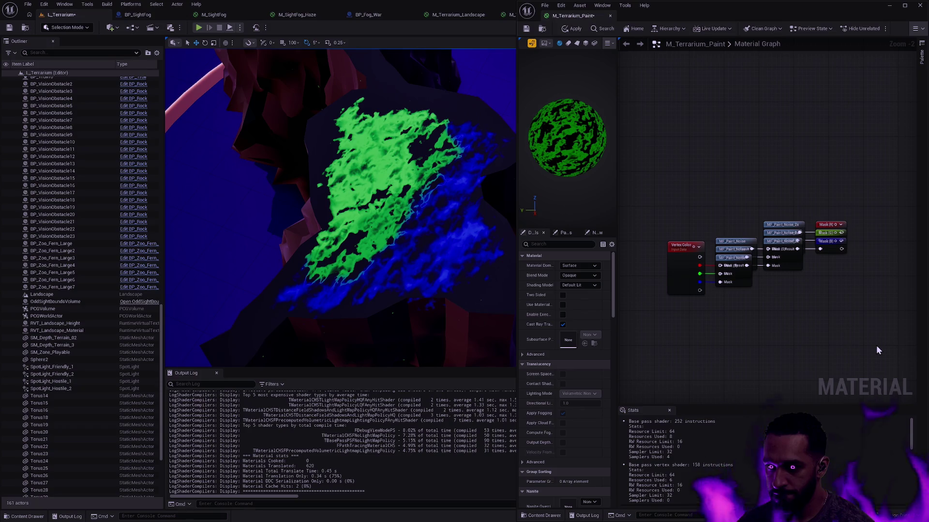
pyautogui.moveTo(876, 345)
pyautogui.mouseDown()
pyautogui.moveTo(787, 176)
pyautogui.moveTo(757, 178)
pyautogui.mouseUp()
pyautogui.scroll(-2, 757, 178)
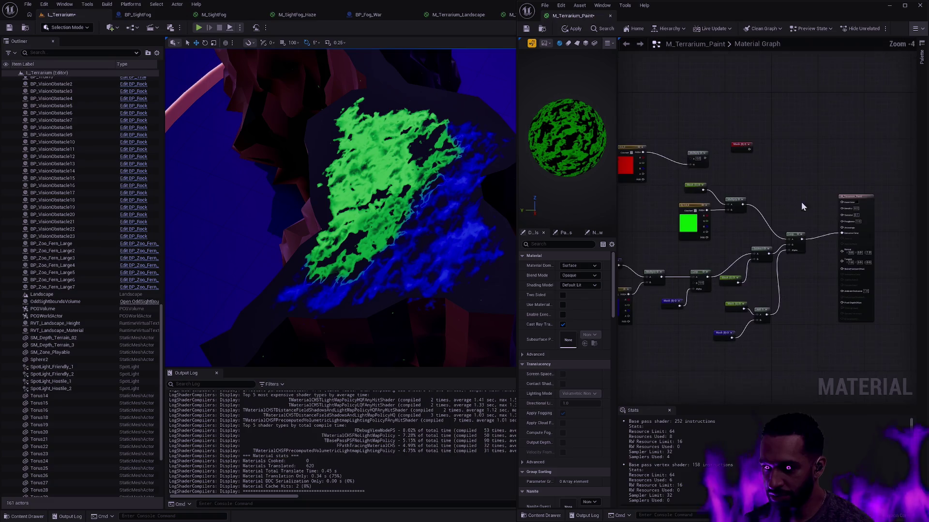
pyautogui.moveTo(802, 236); pyautogui.dragTo(808, 245)
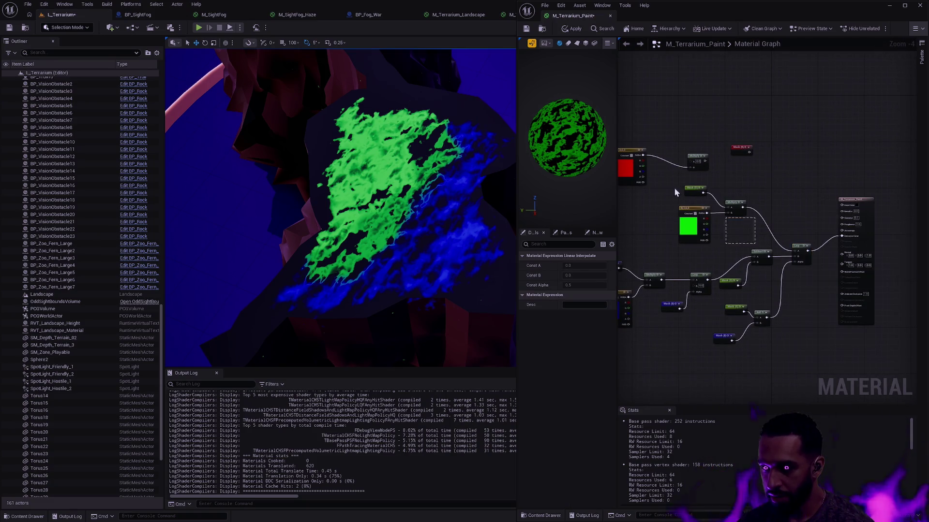
pyautogui.moveTo(674, 187); pyautogui.dragTo(734, 212)
pyautogui.click(753, 196)
pyautogui.scroll(2, 753, 195)
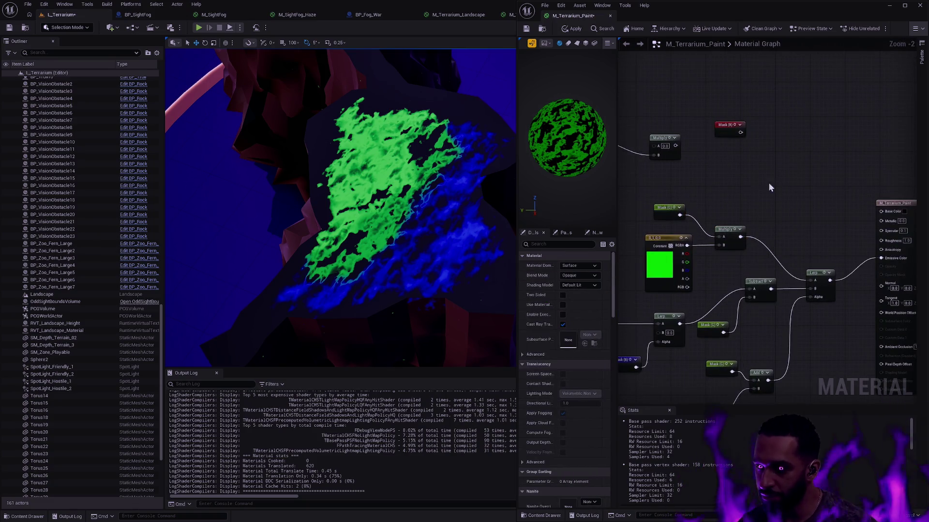
# Place a new Lerp node near the M_Terrarium_Paint output node
pyautogui.click(785, 248)
pyautogui.moveTo(803, 251); pyautogui.dragTo(833, 186)
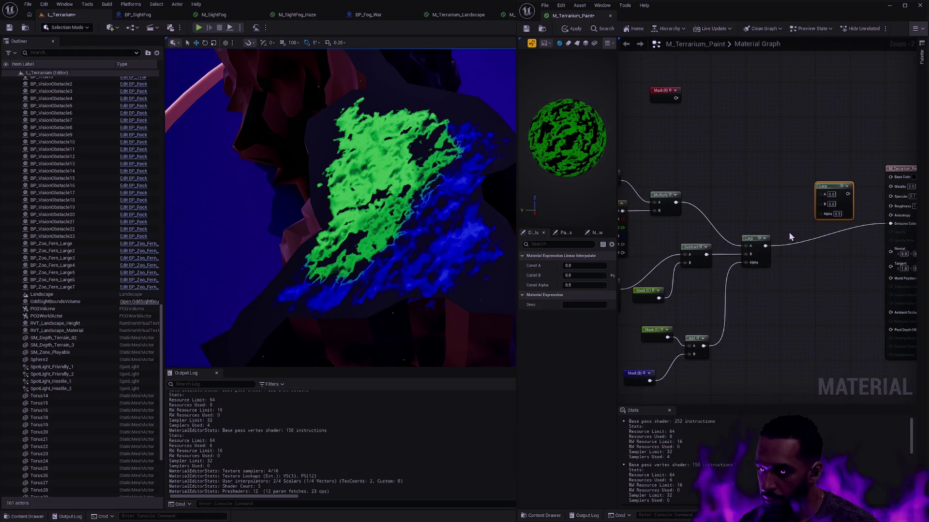
pyautogui.moveTo(800, 258)
pyautogui.mouseDown()
pyautogui.moveTo(815, 200)
pyautogui.moveTo(801, 154)
pyautogui.moveTo(809, 138)
pyautogui.mouseUp()
pyautogui.click(821, 172)
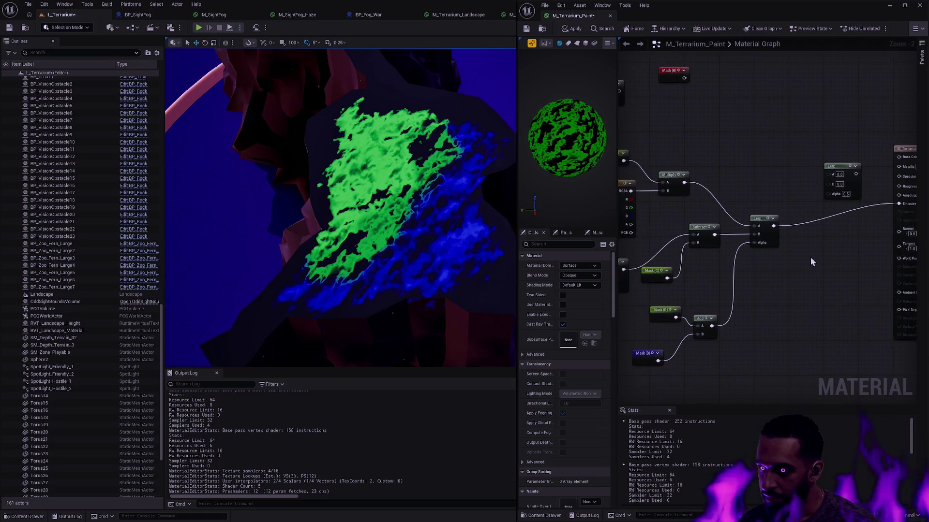
# Duplicate the Mask (G), Add and Mask (B) group beside the new Lerp
pyautogui.moveTo(756, 331); pyautogui.dragTo(804, 328)
pyautogui.moveTo(803, 373); pyautogui.dragTo(683, 303)
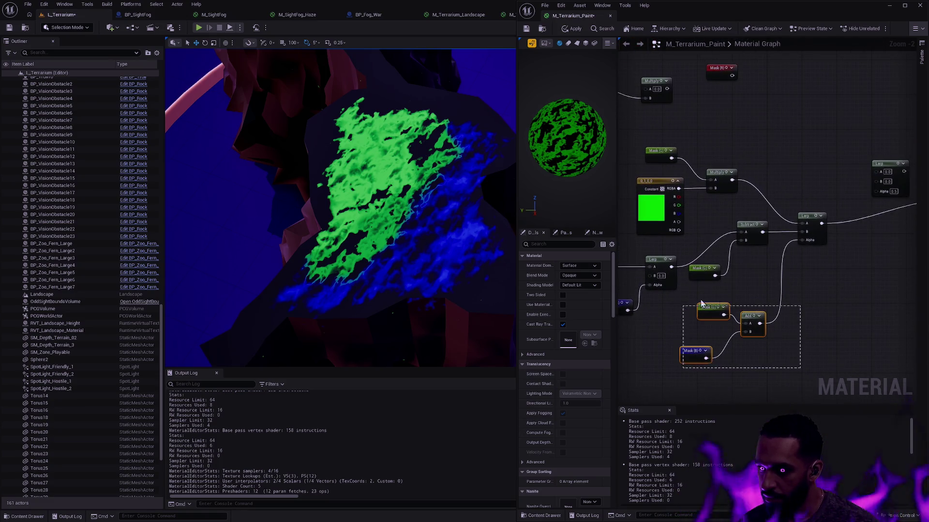
pyautogui.hotkey('ctrl', 'c')
pyautogui.hotkey('ctrl', 'v')
pyautogui.moveTo(860, 256); pyautogui.dragTo(759, 270)
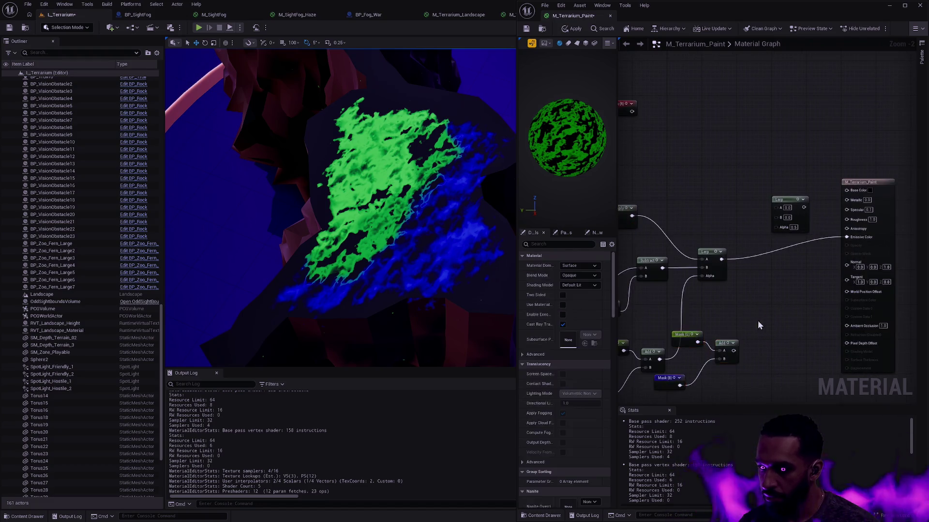
pyautogui.moveTo(730, 341); pyautogui.dragTo(793, 304)
pyautogui.click(791, 304)
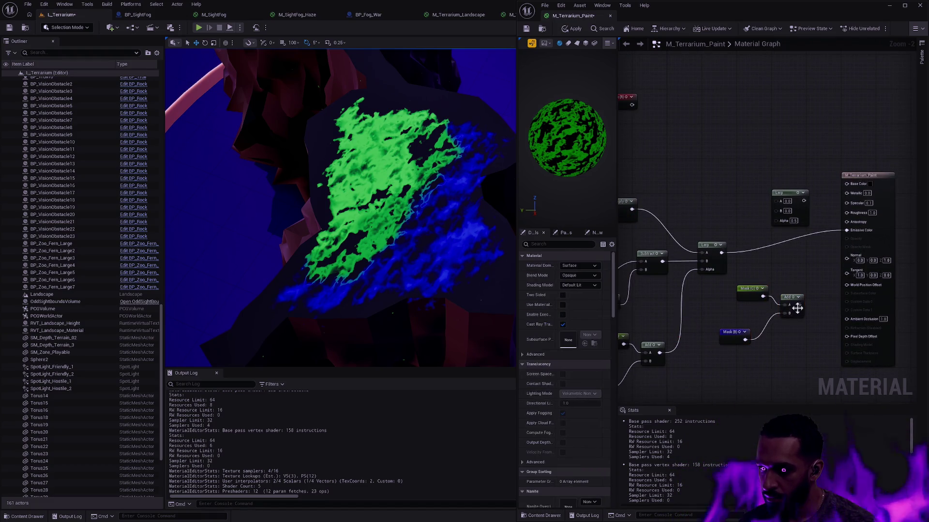
pyautogui.rightClick(791, 306)
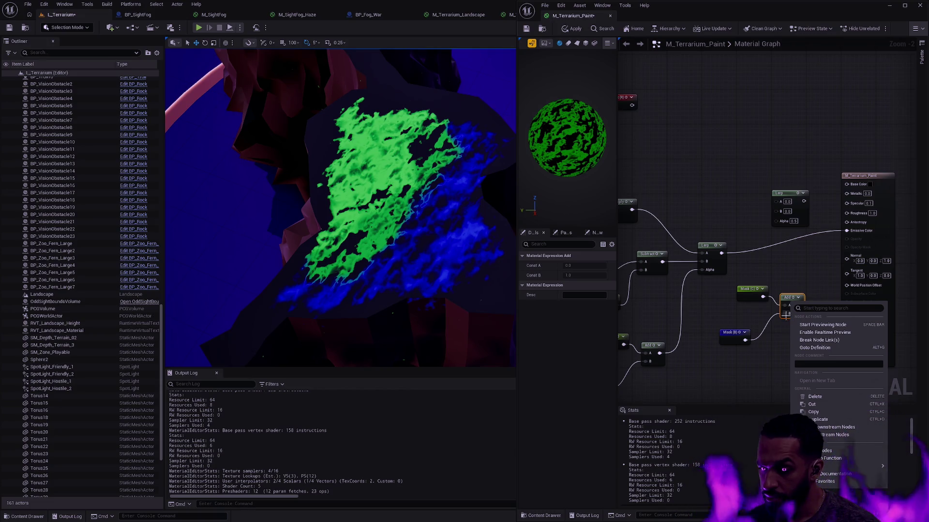
pyautogui.click(763, 359)
pyautogui.moveTo(763, 359); pyautogui.dragTo(822, 326)
pyautogui.moveTo(747, 331); pyautogui.dragTo(868, 311)
pyautogui.hotkey('ctrl', 'v')
pyautogui.press('Delete')
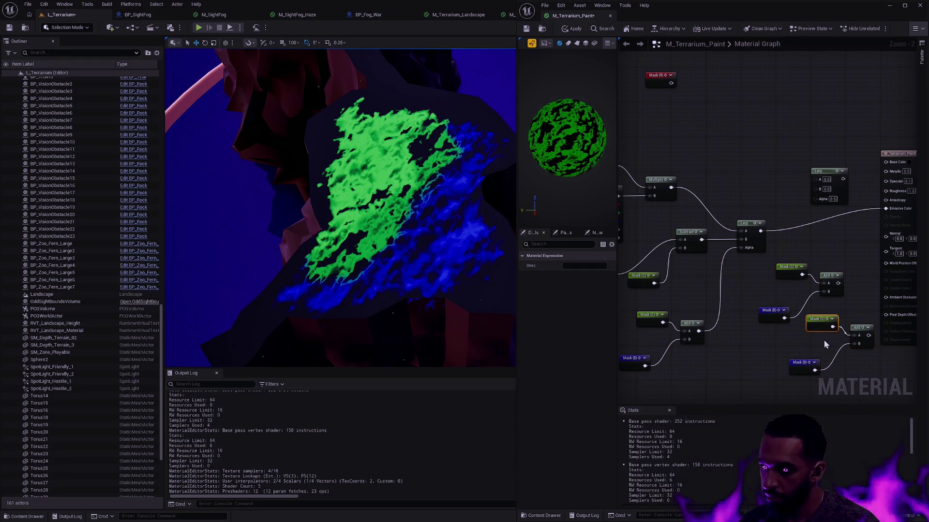
# Add Mask (R) into the second Add and drive the new Lerp's Alpha with it
pyautogui.moveTo(654, 81)
pyautogui.mouseDown()
pyautogui.moveTo(805, 359)
pyautogui.moveTo(859, 347)
pyautogui.moveTo(817, 199)
pyautogui.mouseUp()
pyautogui.moveTo(861, 368); pyautogui.dragTo(769, 256)
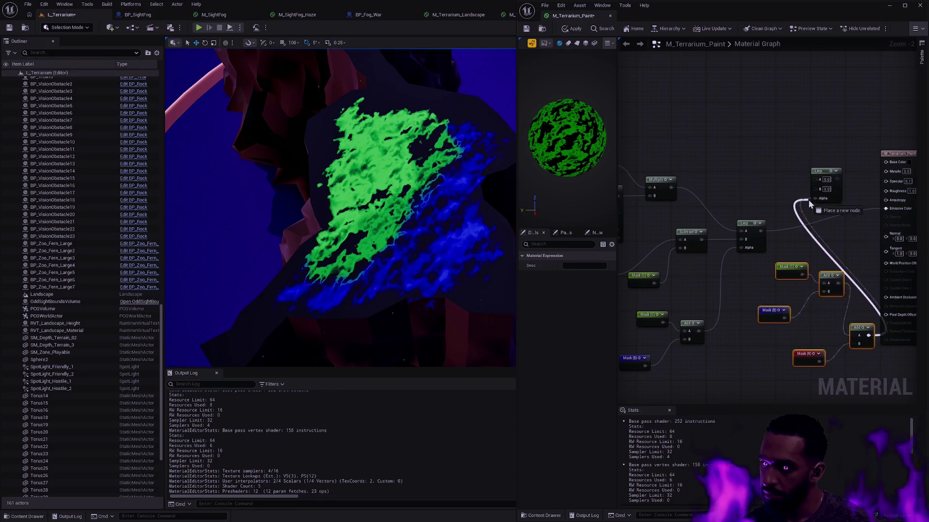
pyautogui.press('Home')
pyautogui.moveTo(671, 311)
pyautogui.mouseDown()
pyautogui.moveTo(791, 257)
pyautogui.moveTo(768, 91)
pyautogui.mouseUp()
pyautogui.moveTo(810, 156)
pyautogui.mouseDown()
pyautogui.moveTo(893, 104)
pyautogui.moveTo(769, 140)
pyautogui.moveTo(890, 150)
pyautogui.moveTo(869, 165)
pyautogui.moveTo(889, 229)
pyautogui.mouseUp()
pyautogui.moveTo(802, 225)
pyautogui.mouseDown()
pyautogui.moveTo(815, 231)
pyautogui.moveTo(817, 277)
pyautogui.moveTo(758, 297)
pyautogui.moveTo(839, 255)
pyautogui.moveTo(855, 234)
pyautogui.moveTo(912, 222)
pyautogui.moveTo(723, 335)
pyautogui.moveTo(764, 290)
pyautogui.moveTo(806, 266)
pyautogui.moveTo(759, 296)
pyautogui.moveTo(775, 329)
pyautogui.moveTo(842, 305)
pyautogui.moveTo(851, 281)
pyautogui.mouseUp()
# Add a Subtract node after the Lerp with a pasted Mask (R) feeding its B input
pyautogui.write('subtract')
pyautogui.press('Return')
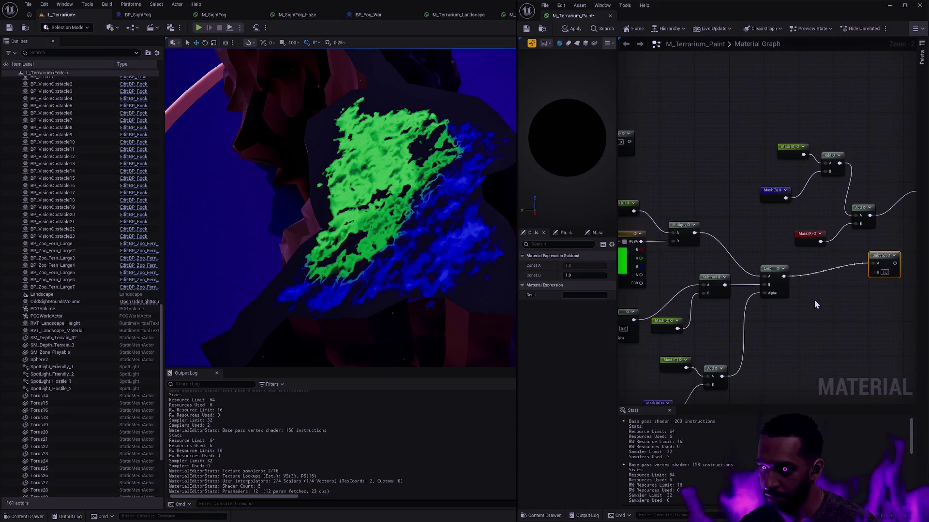
pyautogui.click(820, 239)
pyautogui.hotkey('ctrl', 'c')
pyautogui.hotkey('ctrl', 'v')
pyautogui.moveTo(767, 282)
pyautogui.mouseDown()
pyautogui.moveTo(745, 300)
pyautogui.moveTo(792, 276)
pyautogui.mouseUp()
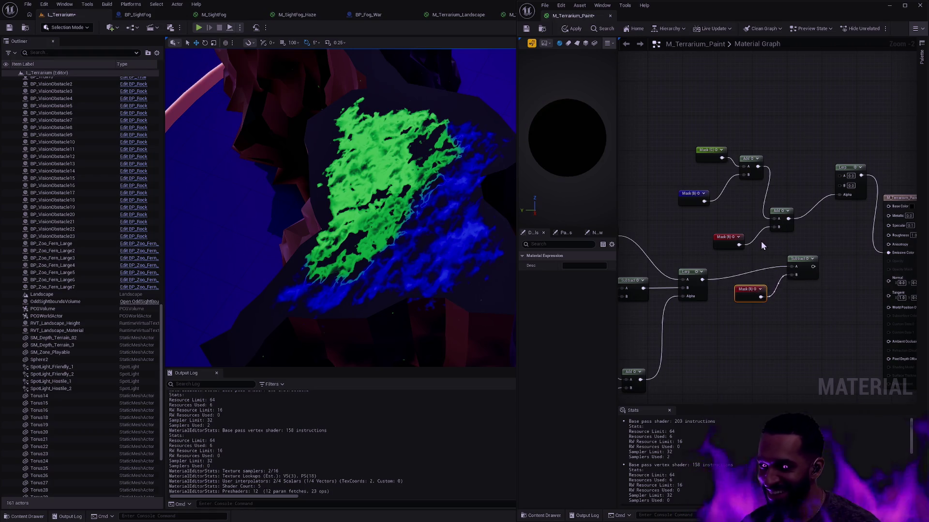
# Reposition the Lerp and output nodes, then connect the Subtract result to the Lerp's B
pyautogui.moveTo(762, 246); pyautogui.dragTo(725, 218)
pyautogui.click(734, 160)
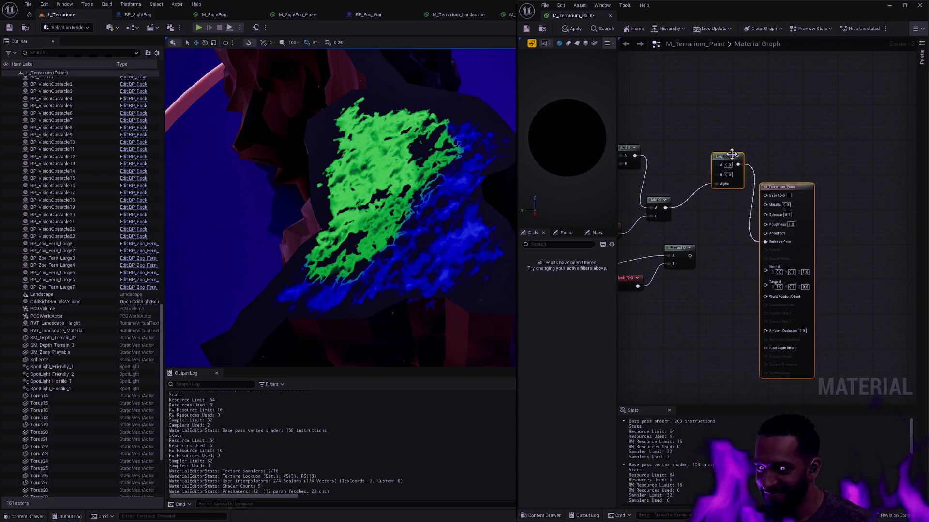
pyautogui.moveTo(734, 158); pyautogui.dragTo(725, 183)
pyautogui.moveTo(782, 215)
pyautogui.mouseDown()
pyautogui.moveTo(822, 186)
pyautogui.moveTo(851, 135)
pyautogui.mouseUp()
pyautogui.click(798, 208)
pyautogui.moveTo(798, 185)
pyautogui.mouseDown()
pyautogui.moveTo(900, 295)
pyautogui.moveTo(824, 289)
pyautogui.moveTo(821, 265)
pyautogui.moveTo(836, 247)
pyautogui.mouseUp()
pyautogui.moveTo(624, 161)
pyautogui.mouseDown()
pyautogui.moveTo(764, 180)
pyautogui.moveTo(850, 209)
pyautogui.moveTo(845, 227)
pyautogui.moveTo(698, 156)
pyautogui.mouseUp()
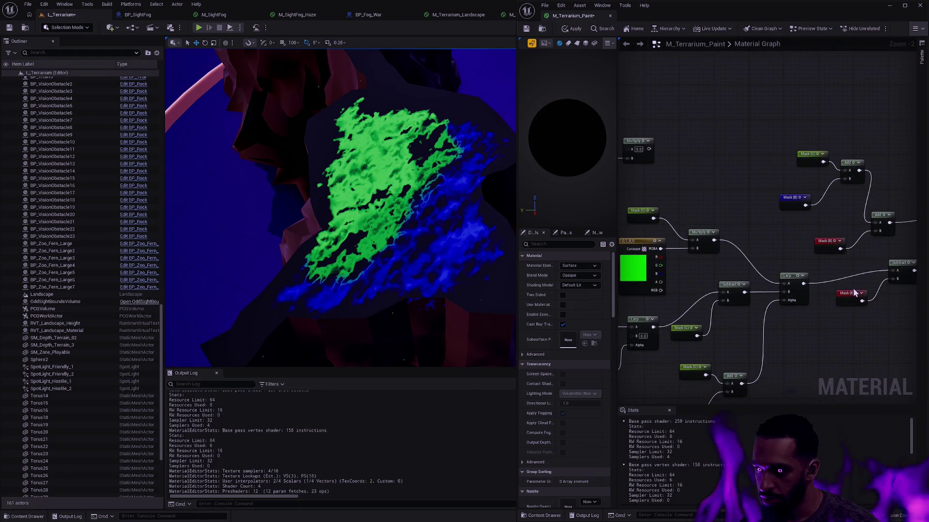
# Feed a duplicated Mask (R) through Multiply into the Lerp's A input and apply the material
pyautogui.click(865, 272)
pyautogui.hotkey('ctrl', 'c')
pyautogui.hotkey('ctrl', 'v')
pyautogui.moveTo(667, 106)
pyautogui.mouseDown()
pyautogui.moveTo(783, 139)
pyautogui.moveTo(721, 193)
pyautogui.mouseUp()
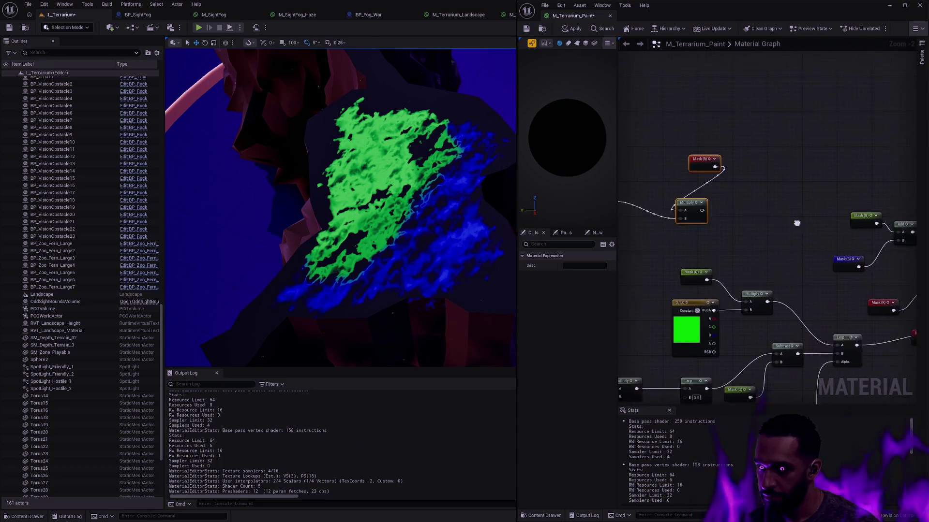
pyautogui.moveTo(751, 225); pyautogui.dragTo(560, 153)
pyautogui.moveTo(758, 247)
pyautogui.mouseDown()
pyautogui.moveTo(902, 221)
pyautogui.moveTo(851, 193)
pyautogui.moveTo(686, 193)
pyautogui.mouseUp()
pyautogui.moveTo(706, 114); pyautogui.dragTo(658, 115)
pyautogui.moveTo(714, 160)
pyautogui.mouseDown()
pyautogui.moveTo(738, 171)
pyautogui.moveTo(813, 266)
pyautogui.mouseUp()
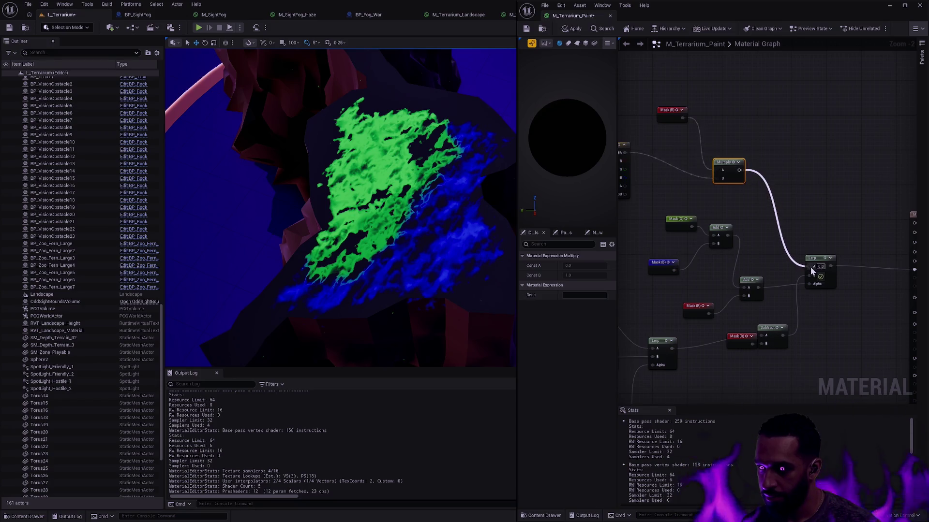
pyautogui.moveTo(787, 196); pyautogui.dragTo(724, 194)
pyautogui.click(573, 29)
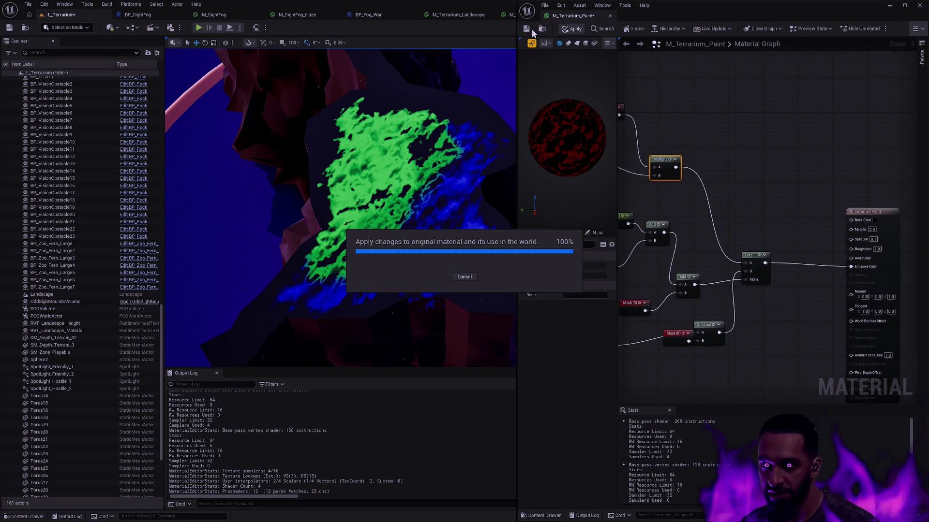
# Fly around the terrain to inspect the red, green and blue paint, then select the extra rock
pyautogui.moveTo(493, 75); pyautogui.dragTo(474, 85)
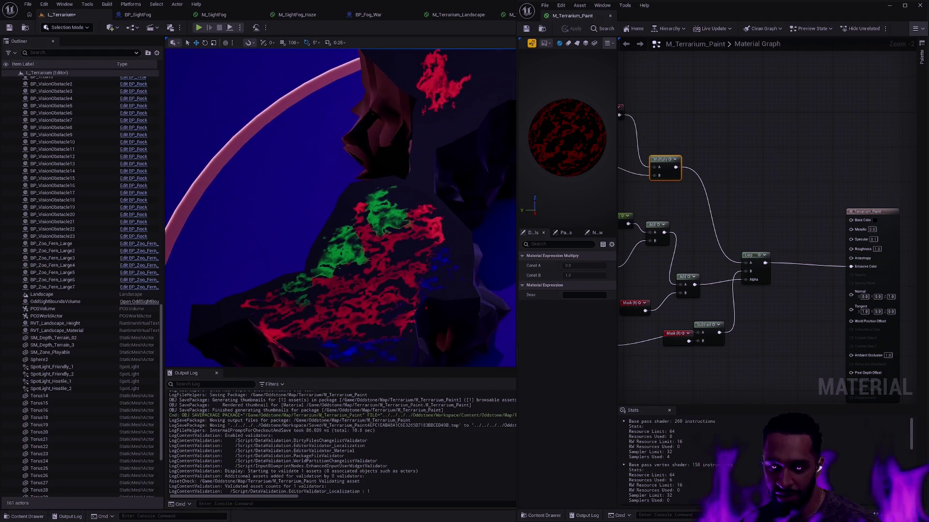
pyautogui.click(416, 216)
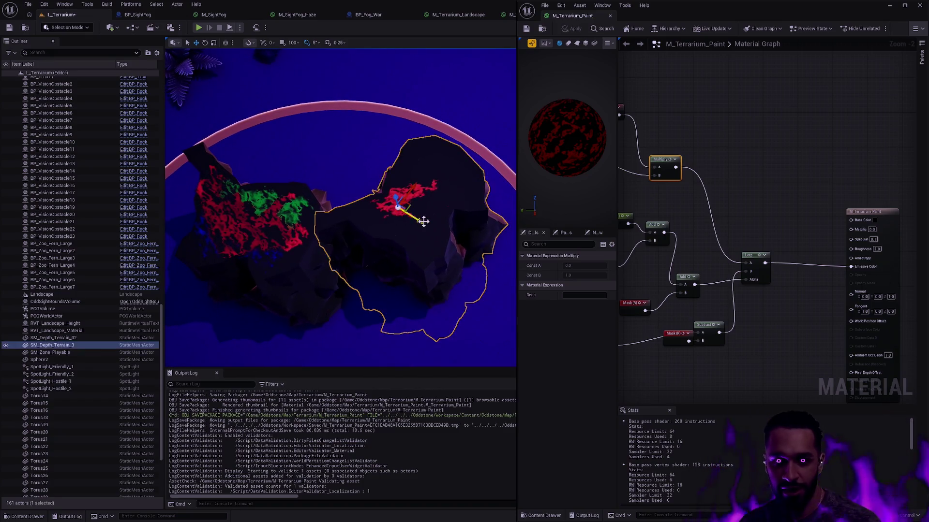
# Delete SM_Depth_Terrain_3, dock the material editor, and lower the painted rock to the ground
pyautogui.press('Delete')
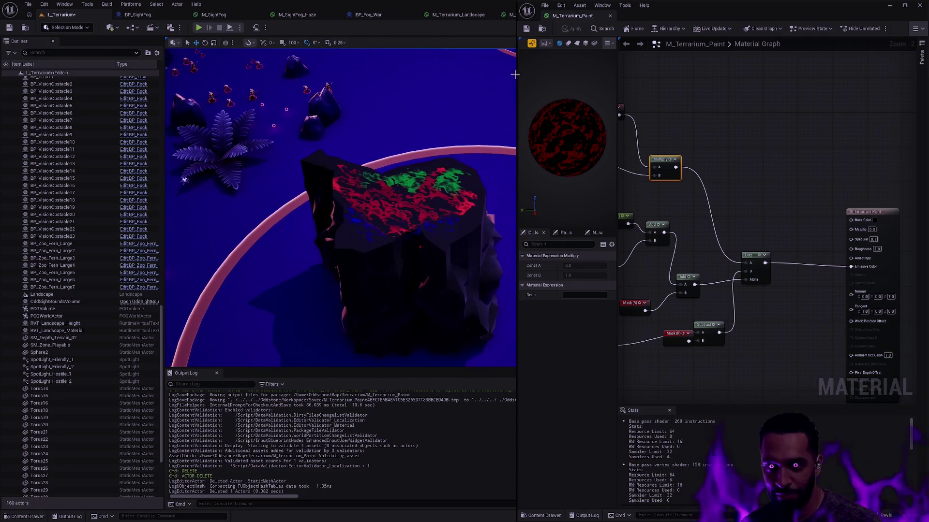
pyautogui.moveTo(565, 18); pyautogui.dragTo(635, 19)
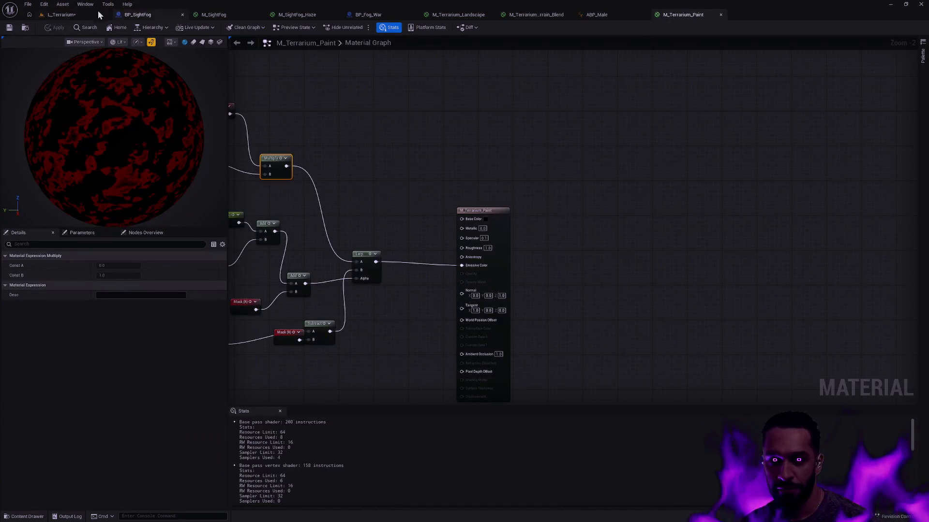
pyautogui.click(72, 15)
pyautogui.click(416, 203)
pyautogui.press('f')
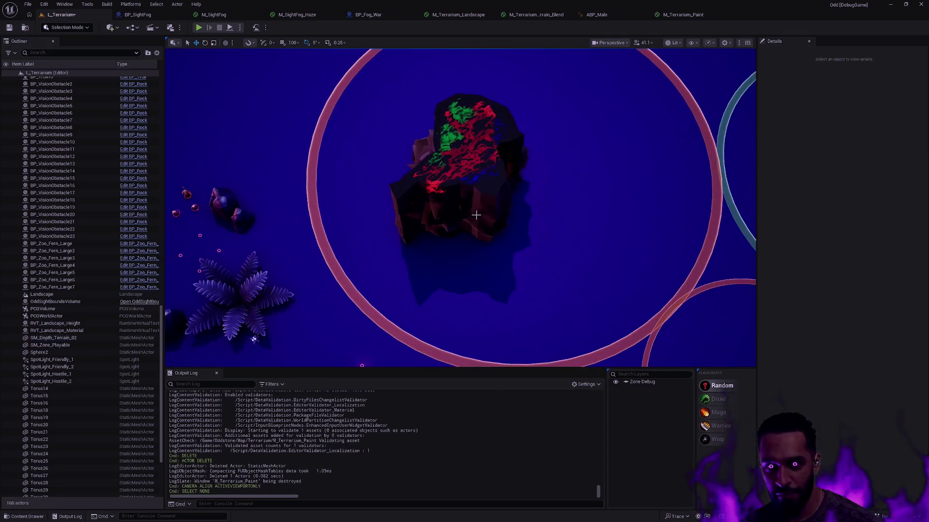
pyautogui.moveTo(453, 154); pyautogui.dragTo(449, 194)
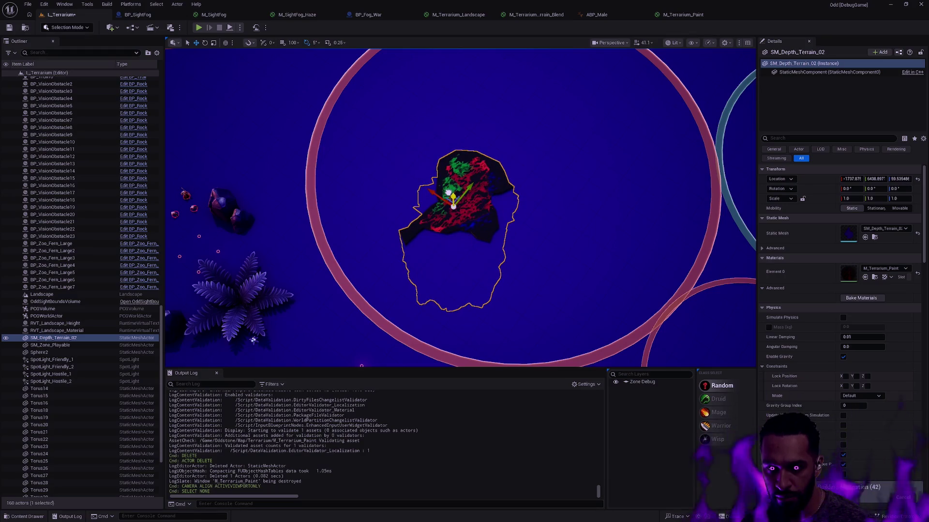
# Start a Play-in-Editor session of L_Terrarium with Alt+P
pyautogui.press('Escape')
pyautogui.rightClick(410, 292)
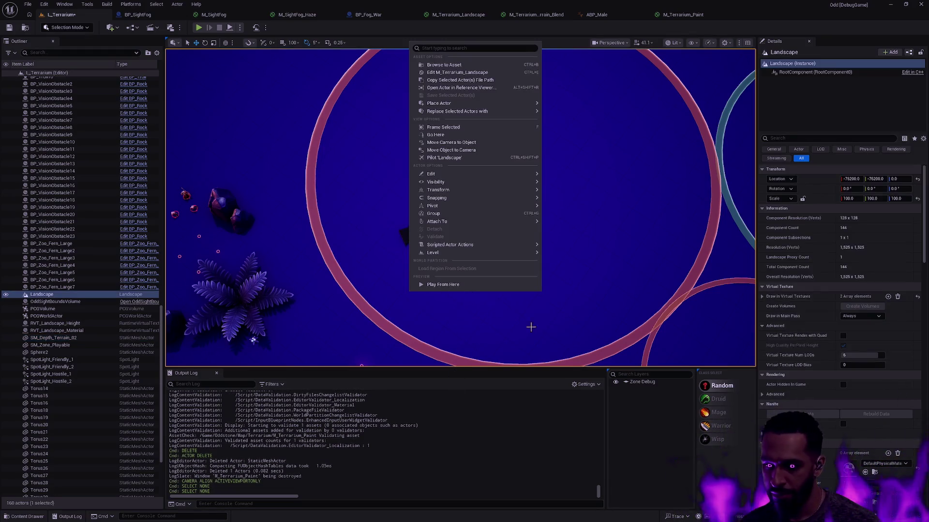
pyautogui.click(528, 276)
pyautogui.hotkey('alt', 'p')
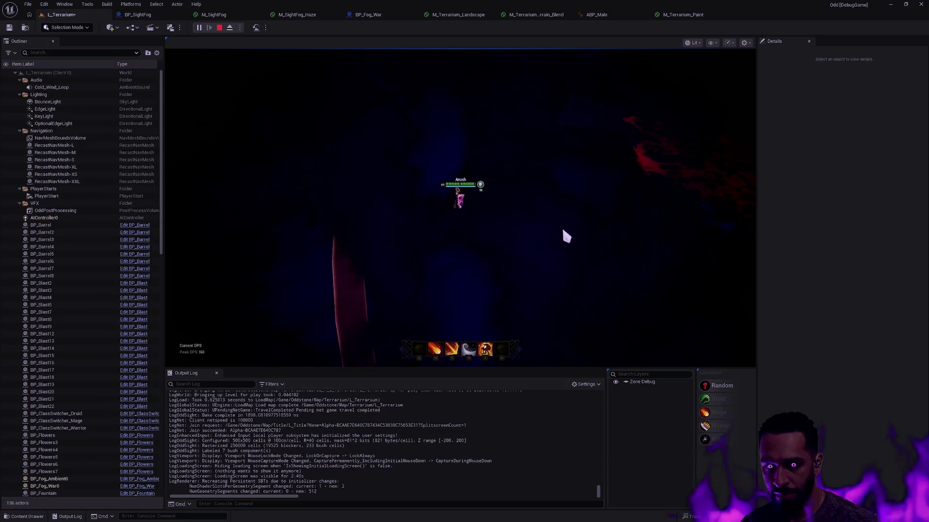
# Go fullscreen and walk the character around the painted plateau, casting an ability
pyautogui.press('F11')
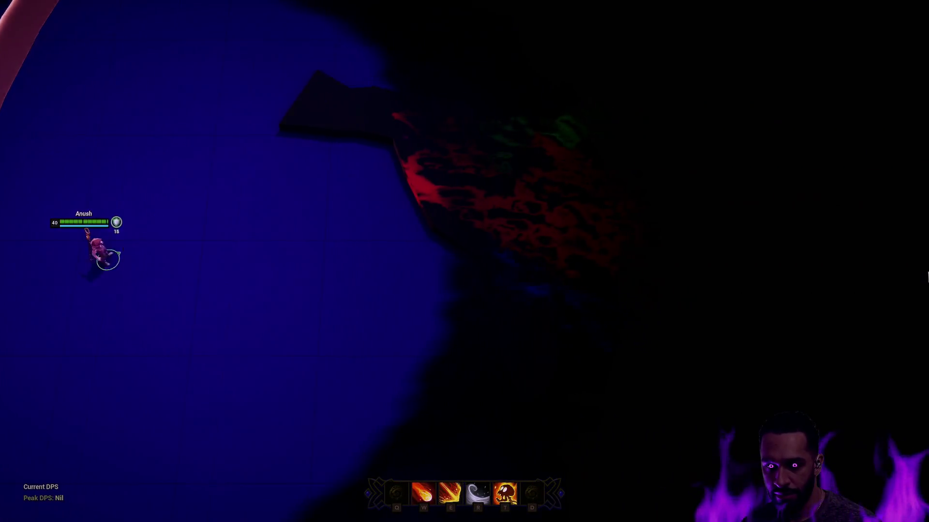
pyautogui.rightClick(317, 263)
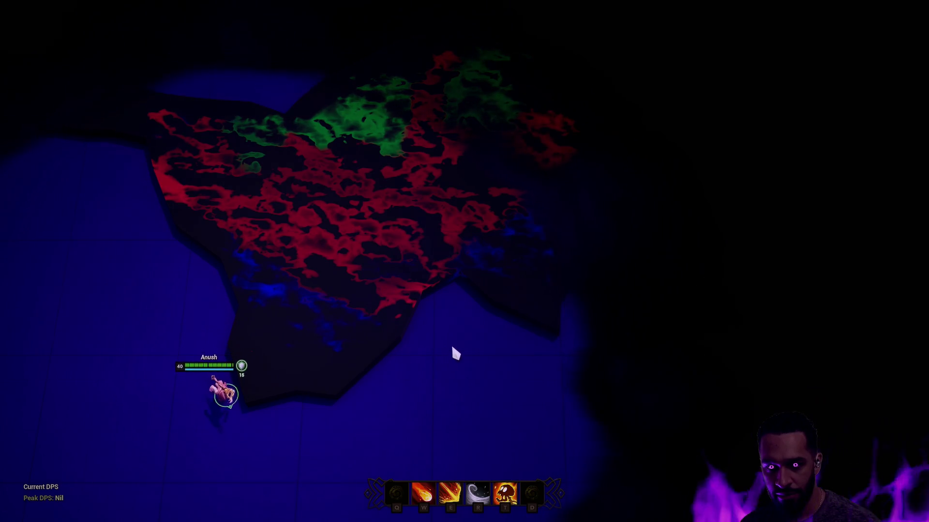
pyautogui.rightClick(465, 338)
pyautogui.press('r')
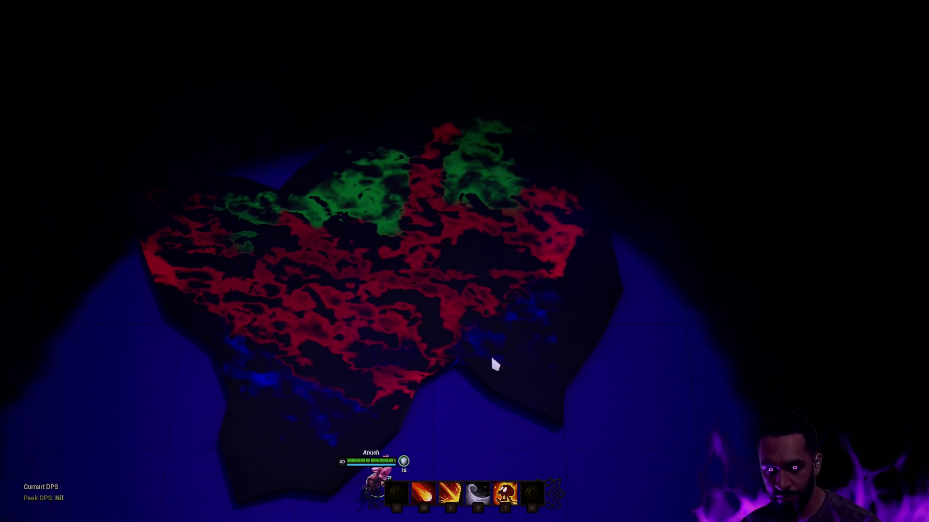
pyautogui.rightClick(508, 412)
pyautogui.rightClick(442, 375)
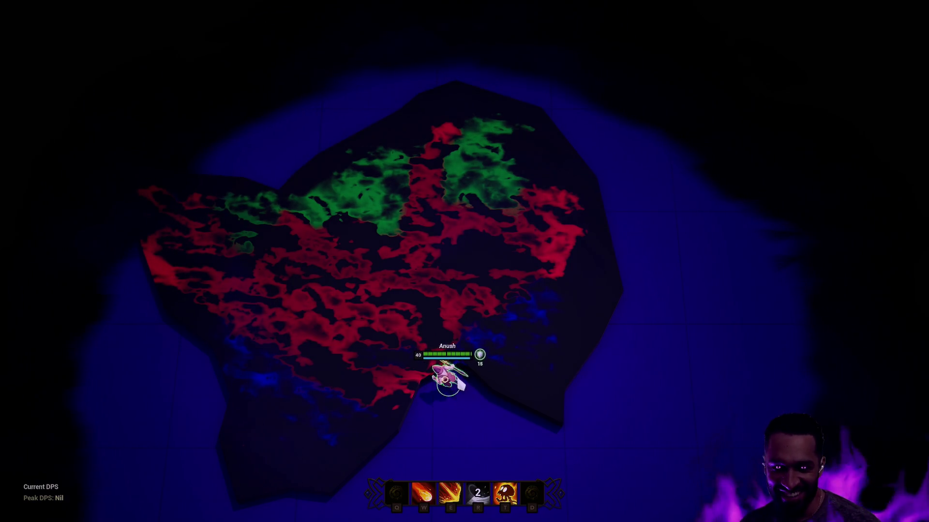
pyautogui.rightClick(599, 435)
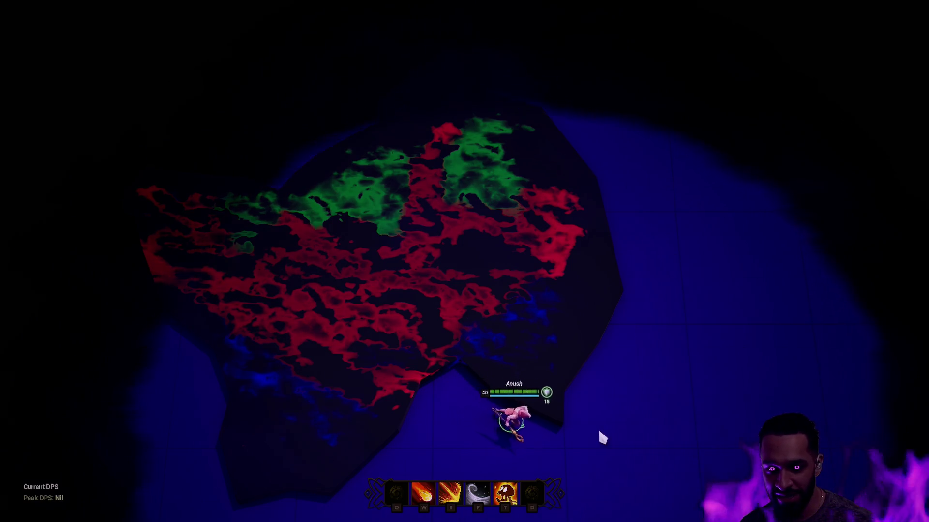
pyautogui.rightClick(609, 382)
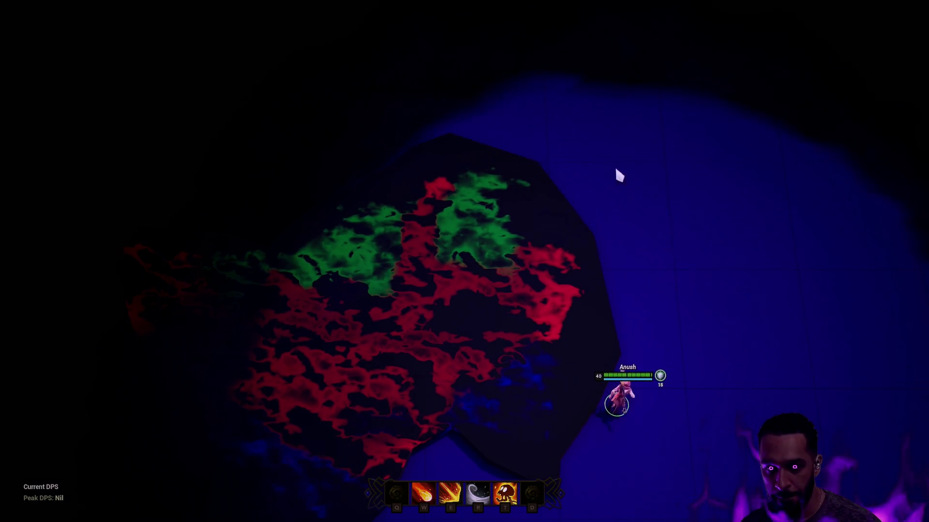
pyautogui.rightClick(612, 223)
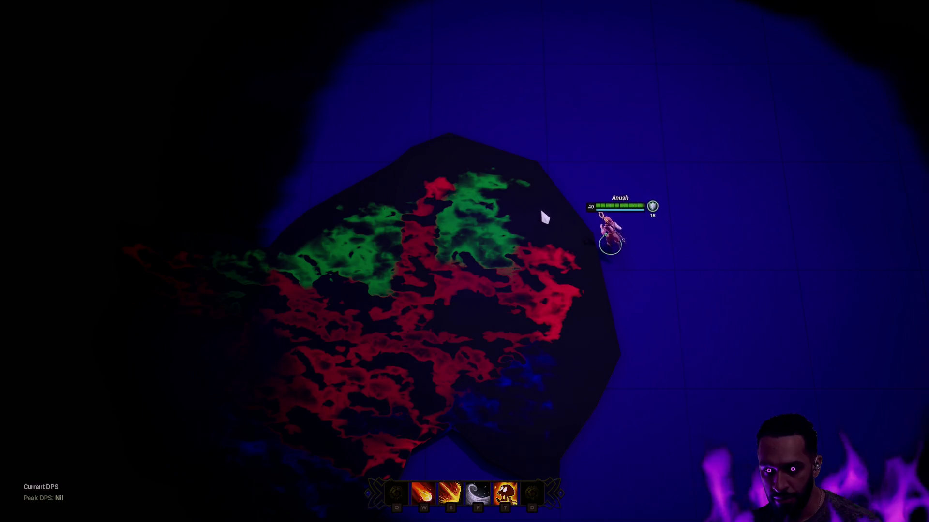
# Walk the character up to the ridge, view the painted terrain, then exit fullscreen and stop play
pyautogui.rightClick(522, 145)
pyautogui.rightClick(537, 238)
pyautogui.rightClick(547, 294)
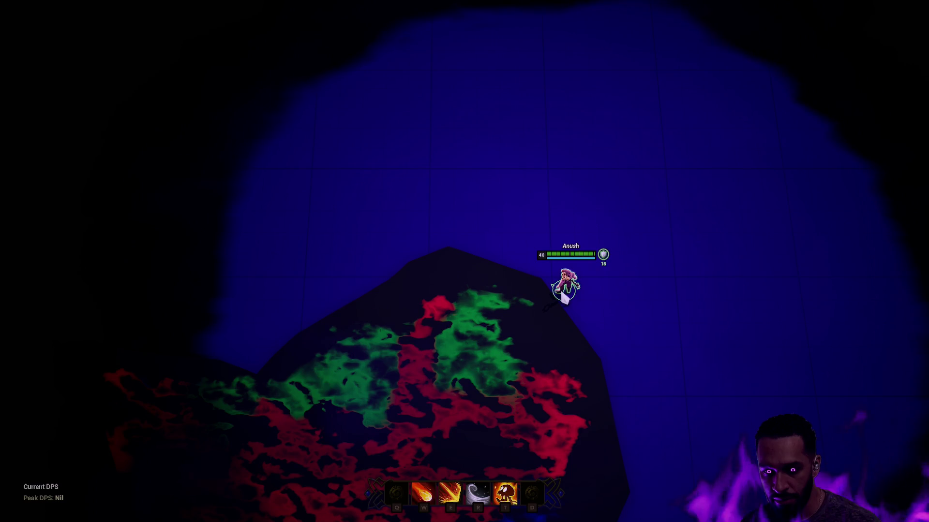
pyautogui.rightClick(576, 278)
pyautogui.rightClick(539, 193)
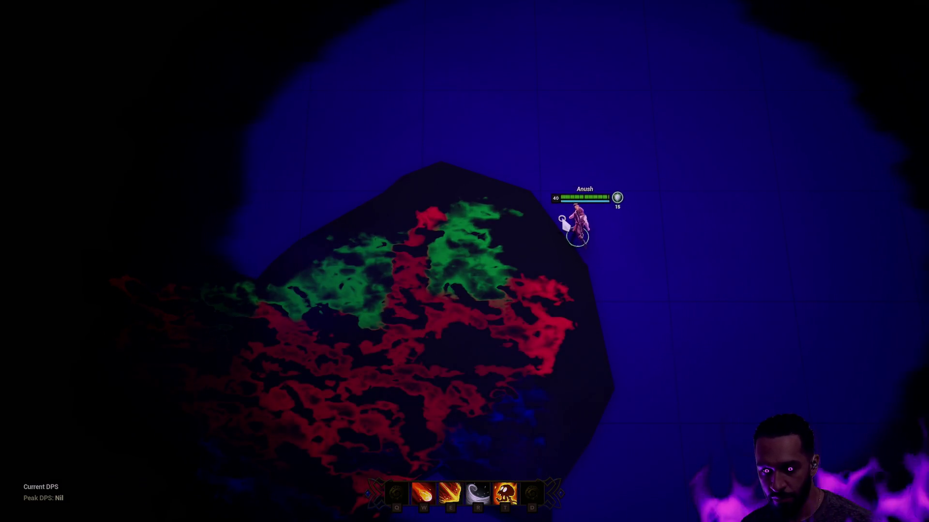
pyautogui.rightClick(491, 170)
pyautogui.rightClick(456, 169)
pyautogui.rightClick(418, 174)
pyautogui.rightClick(453, 138)
pyautogui.rightClick(442, 151)
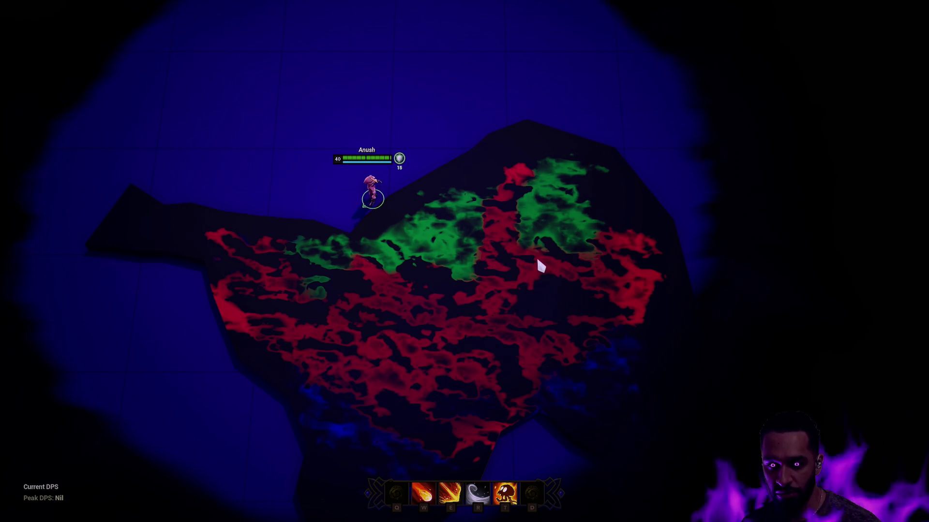
pyautogui.press('Down')
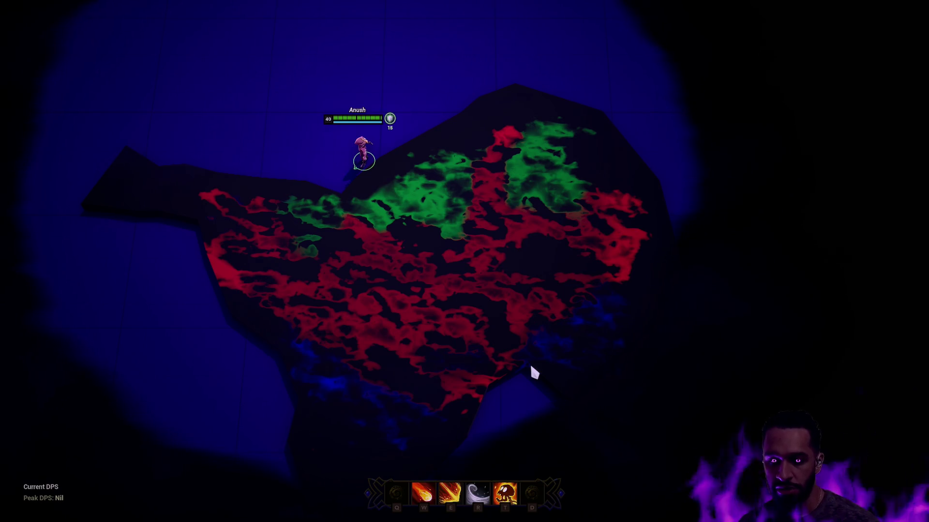
pyautogui.press('F11')
pyautogui.press('Escape')
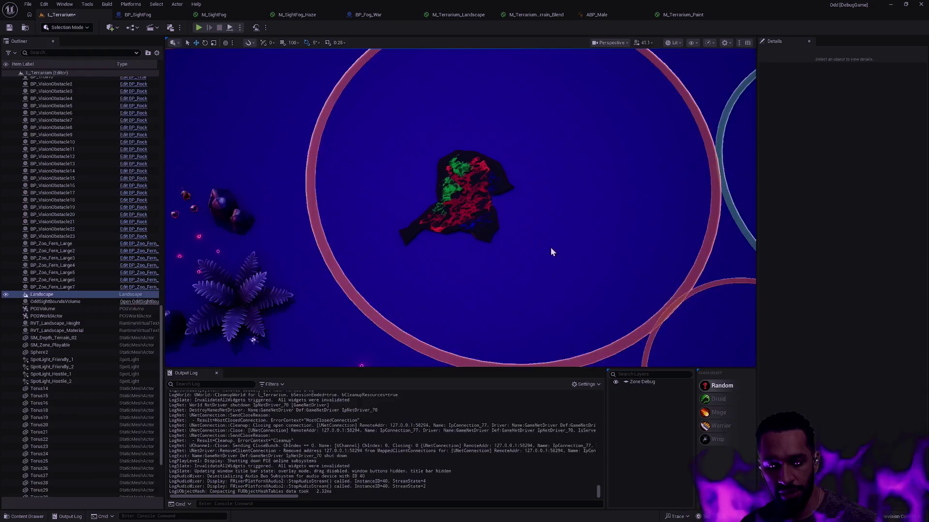
pyautogui.hotkey('shift', '4')
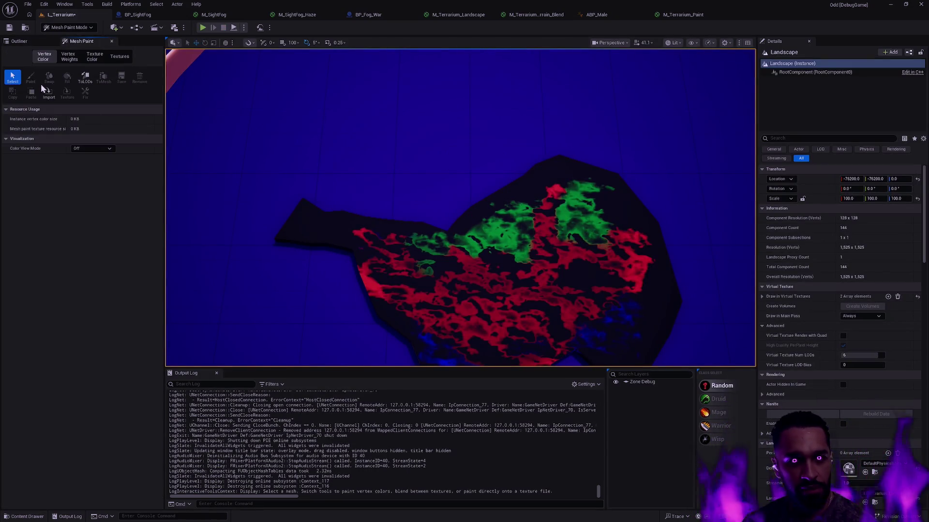
pyautogui.click(322, 214)
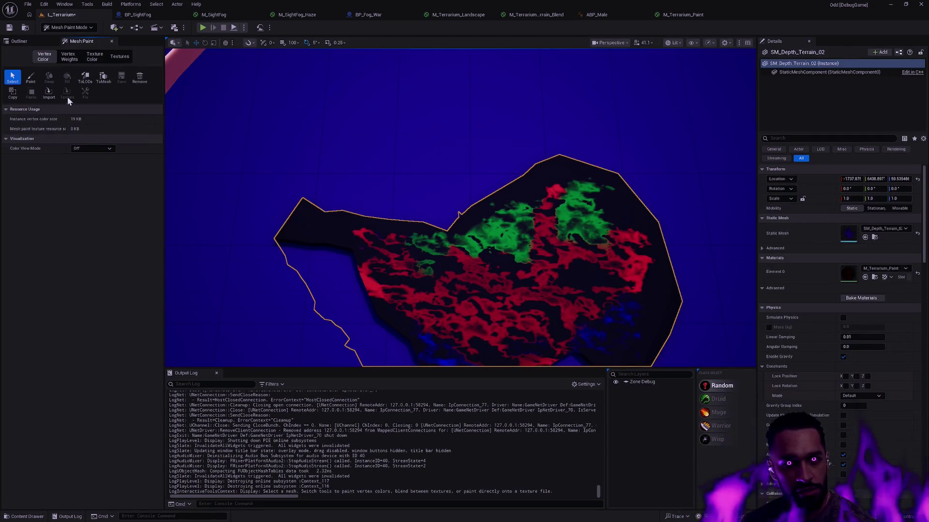
pyautogui.click(30, 78)
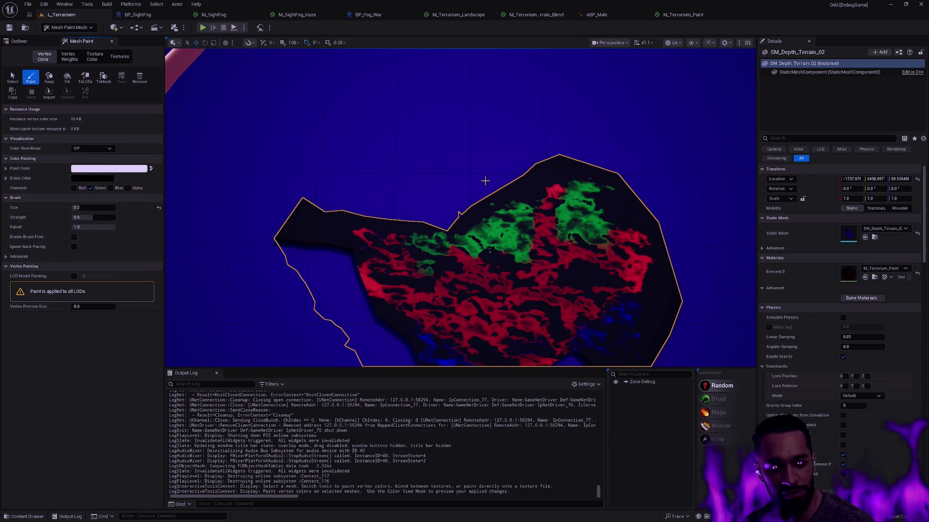
pyautogui.hotkey('shift', '1')
pyautogui.moveTo(638, 237)
pyautogui.mouseDown()
pyautogui.moveTo(604, 227)
pyautogui.moveTo(634, 240)
pyautogui.moveTo(581, 237)
pyautogui.moveTo(619, 232)
pyautogui.mouseUp()
pyautogui.moveTo(460, 218)
pyautogui.mouseDown()
pyautogui.moveTo(503, 203)
pyautogui.moveTo(532, 213)
pyautogui.moveTo(442, 237)
pyautogui.mouseUp()
pyautogui.press('Escape')
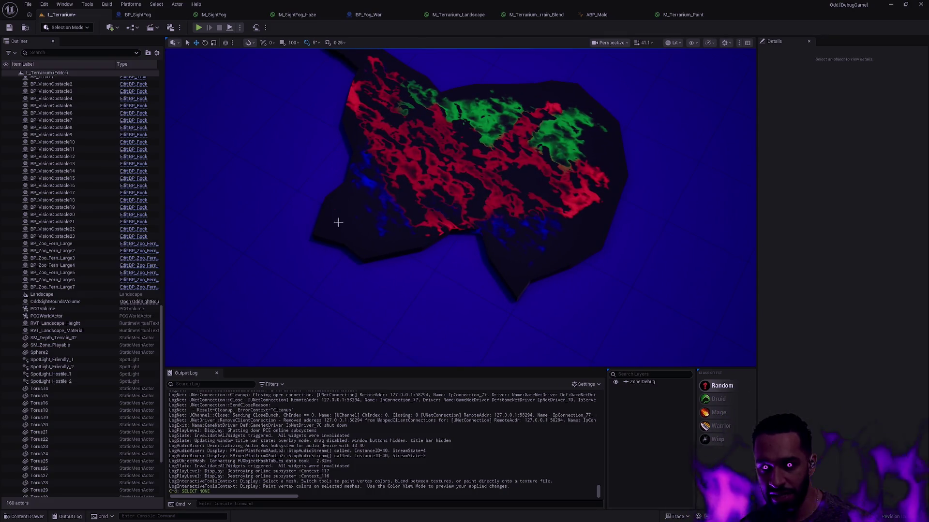
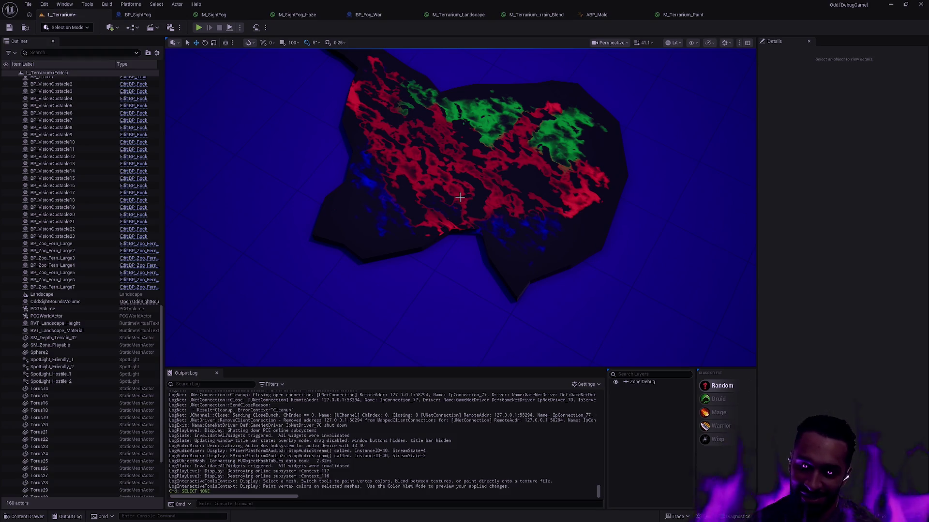
# Select SM_Depth_Terrain_02, frame it, and raise it high along Z
pyautogui.moveTo(556, 156); pyautogui.dragTo(556, 128)
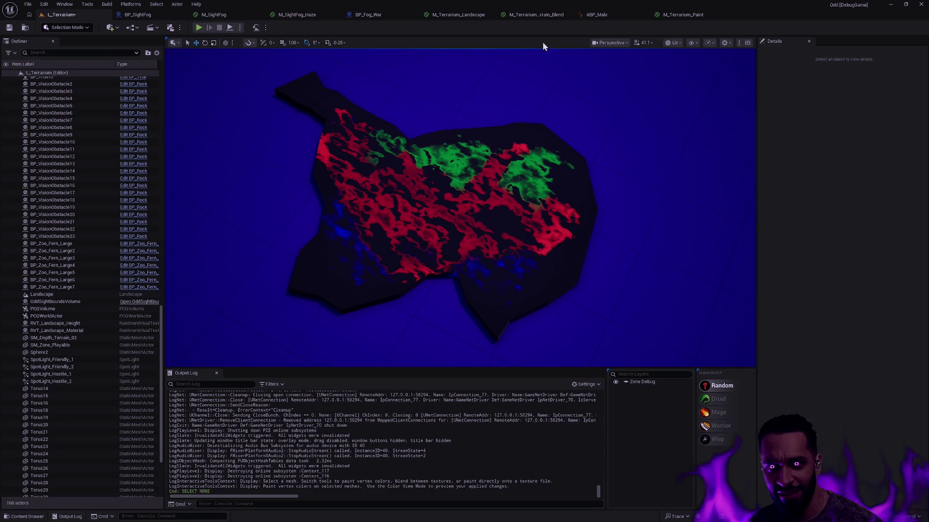
pyautogui.moveTo(589, 97); pyautogui.dragTo(611, 98)
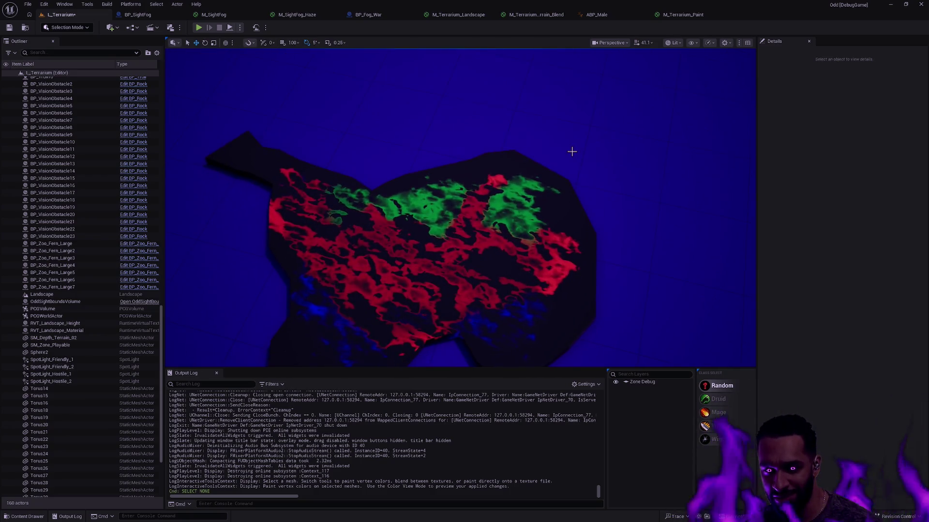
pyautogui.press('f')
pyautogui.click(512, 216)
pyautogui.press('f')
pyautogui.scroll(-5, 512, 216)
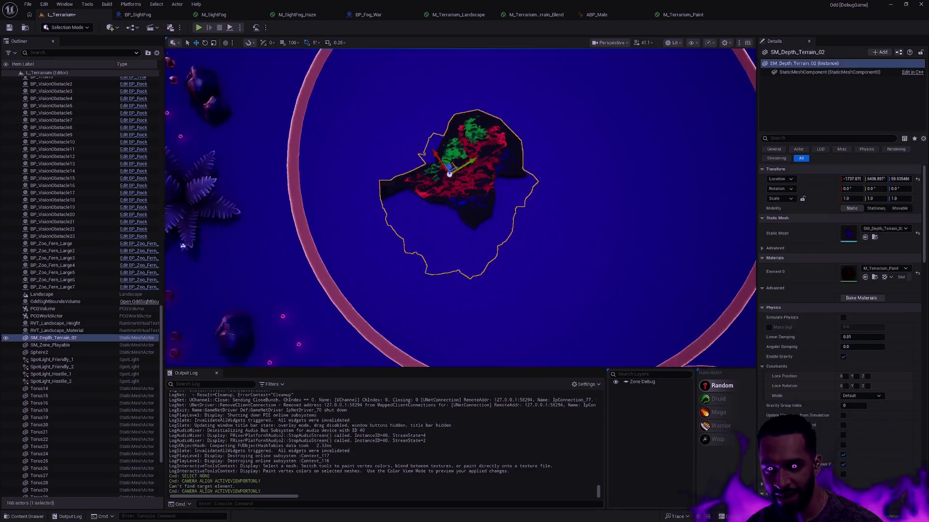
pyautogui.moveTo(489, 188); pyautogui.dragTo(477, 92)
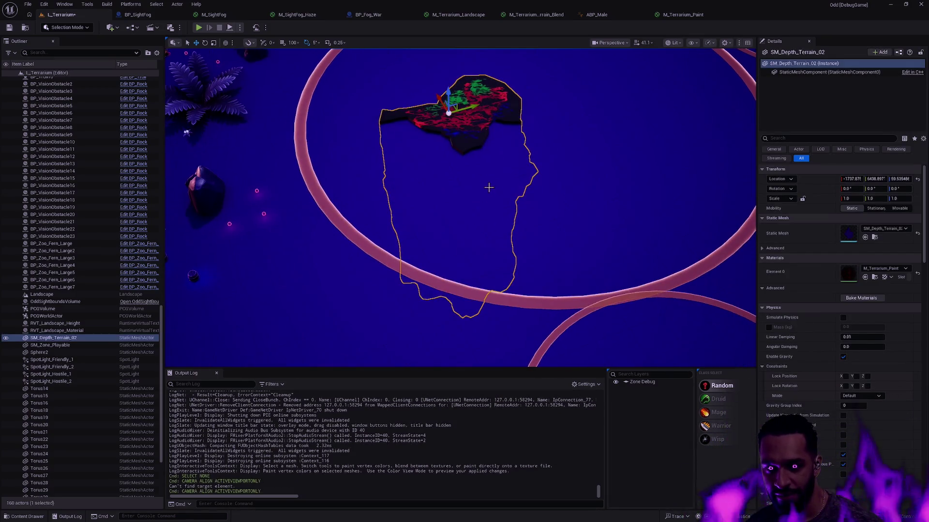
pyautogui.scroll(-5, 489, 188)
# Start a play test of the level with Play From Here
pyautogui.press('Escape')
pyautogui.rightClick(490, 105)
pyautogui.click(532, 356)
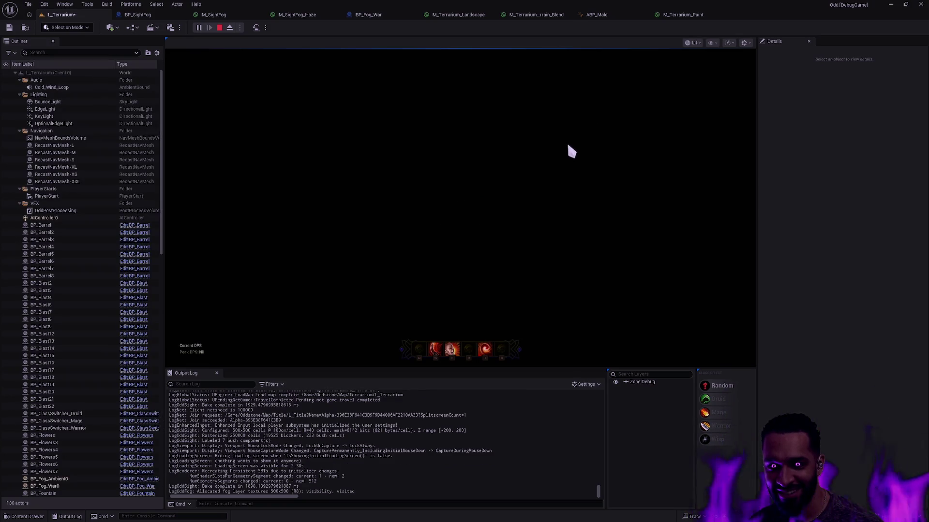
# Stop the play session and lower SM_Depth_Terrain_02 to about Z 441
pyautogui.press('Escape')
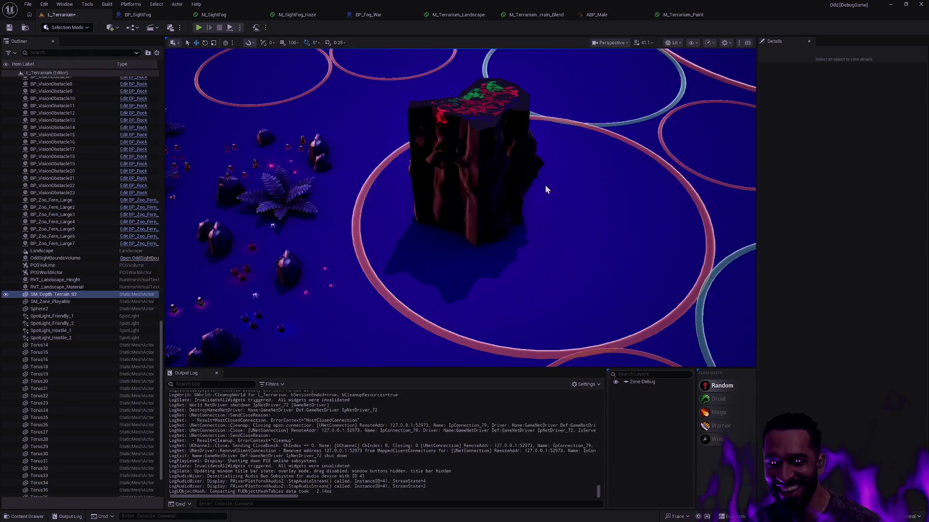
pyautogui.scroll(5, 508, 190)
pyautogui.scroll(-5, 507, 189)
pyautogui.moveTo(507, 190); pyautogui.dragTo(669, 166)
pyautogui.moveTo(669, 94); pyautogui.dragTo(648, 213)
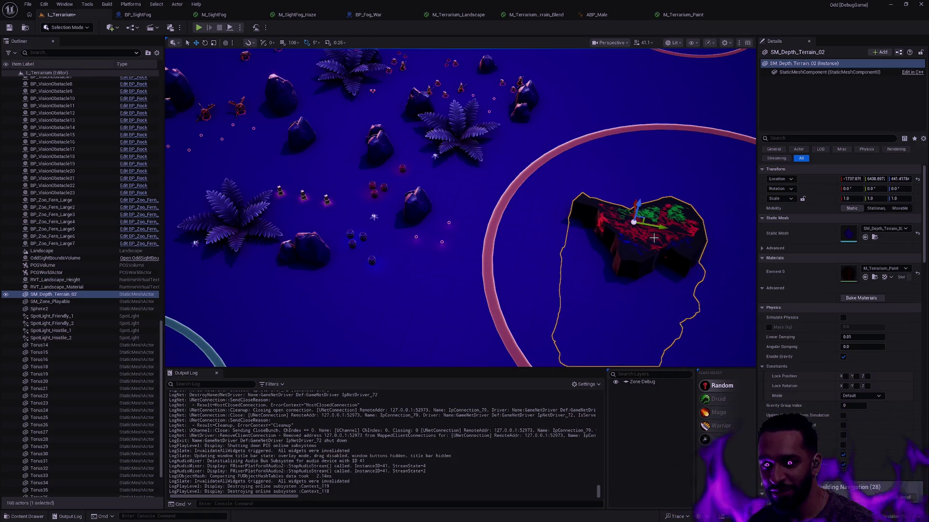
pyautogui.rightClick(653, 233)
pyautogui.press('Escape')
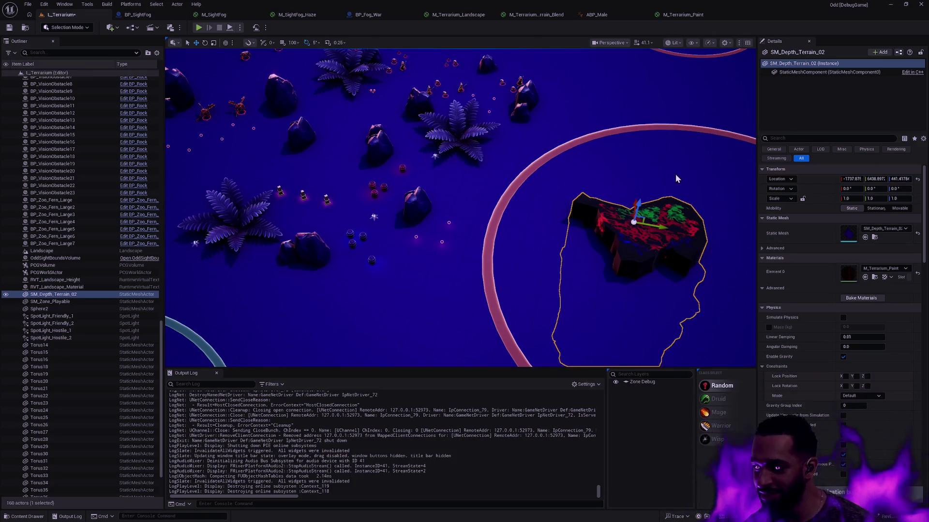
# Play-test walking the character across the painted terrain, then stop the session
pyautogui.hotkey('alt', 'p')
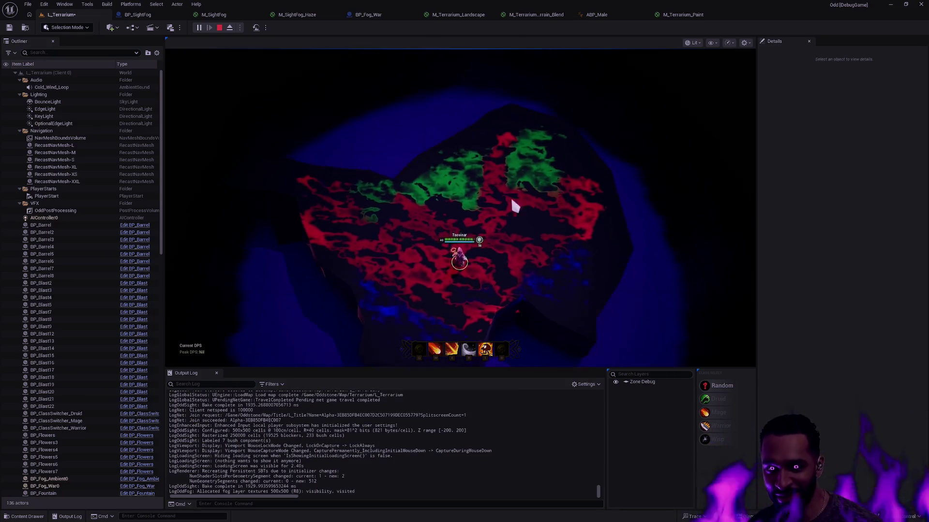
pyautogui.click(511, 200)
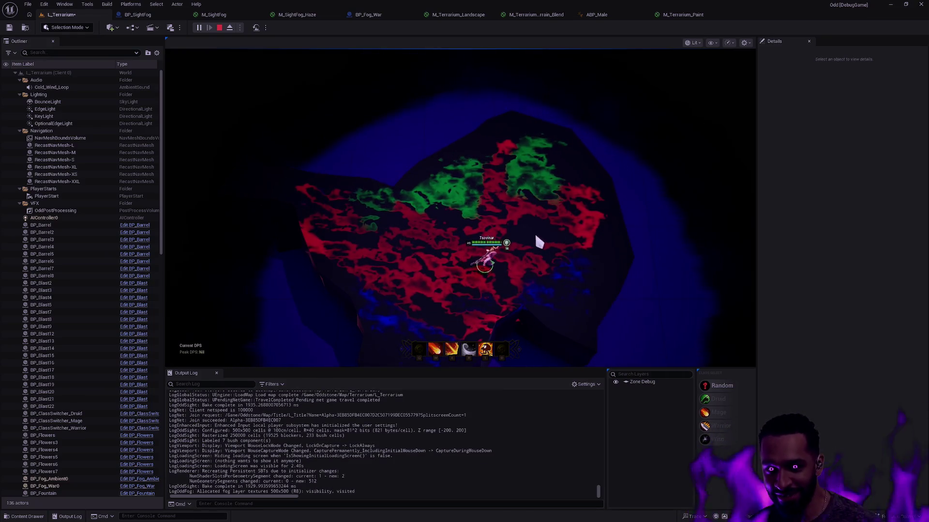
pyautogui.click(523, 226)
pyautogui.click(449, 220)
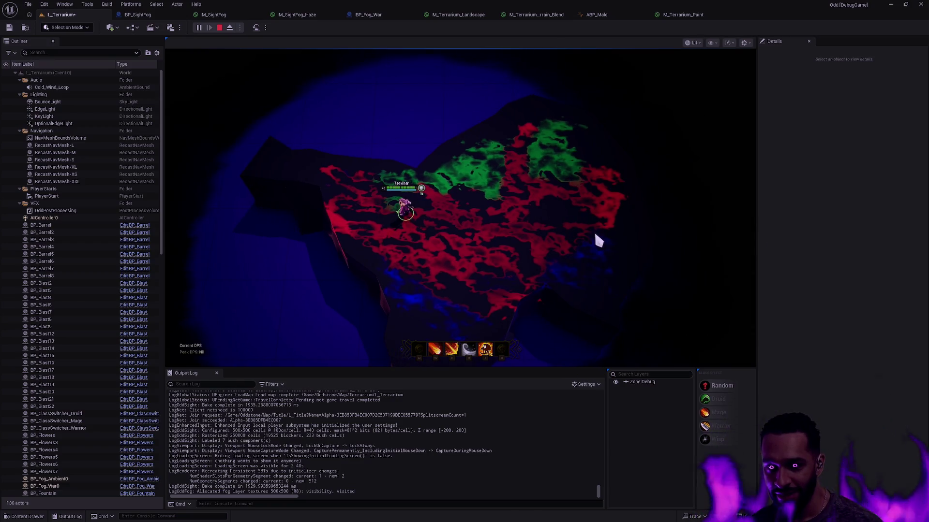
pyautogui.press('Escape')
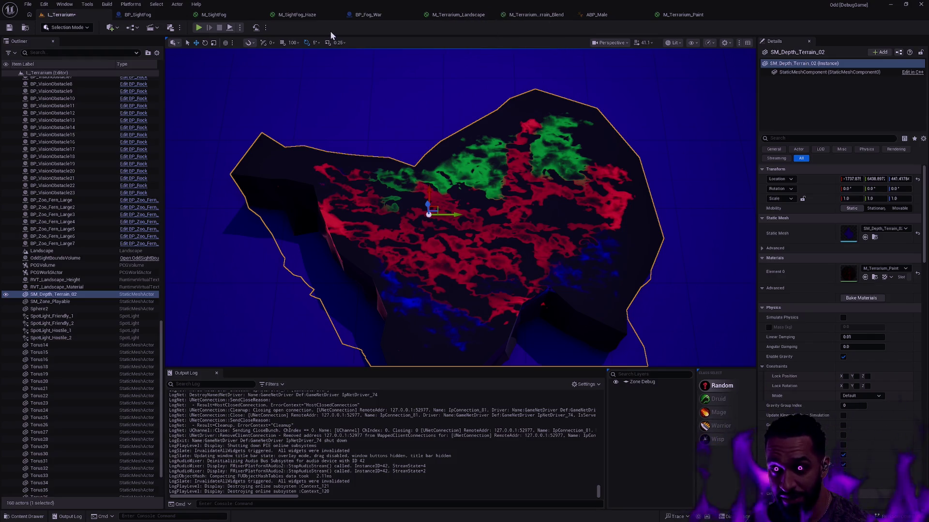
# Review M_Terrarium_Paint's red, green and blue constants, then enter Mesh Paint mode with Paint
pyautogui.click(694, 13)
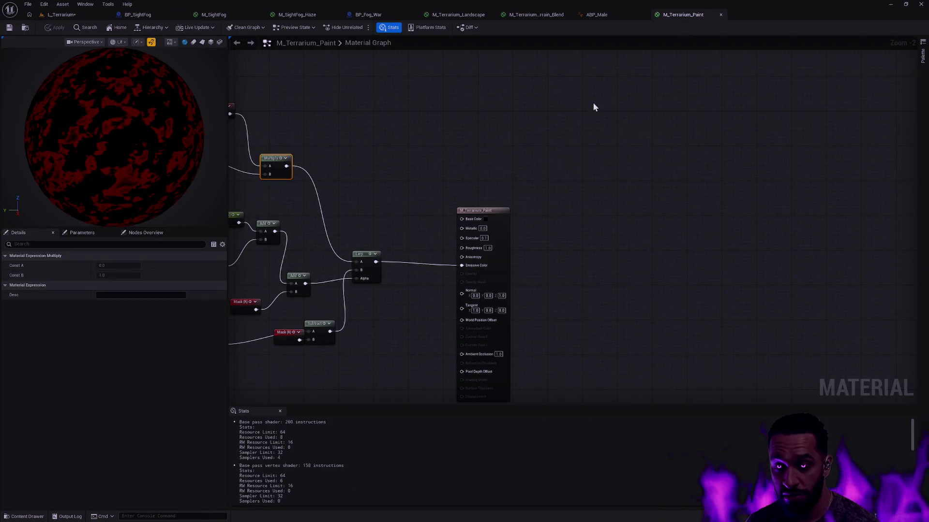
pyautogui.moveTo(442, 145)
pyautogui.mouseDown()
pyautogui.moveTo(647, 93)
pyautogui.moveTo(663, 137)
pyautogui.moveTo(686, 89)
pyautogui.moveTo(711, 80)
pyautogui.moveTo(704, 184)
pyautogui.mouseUp()
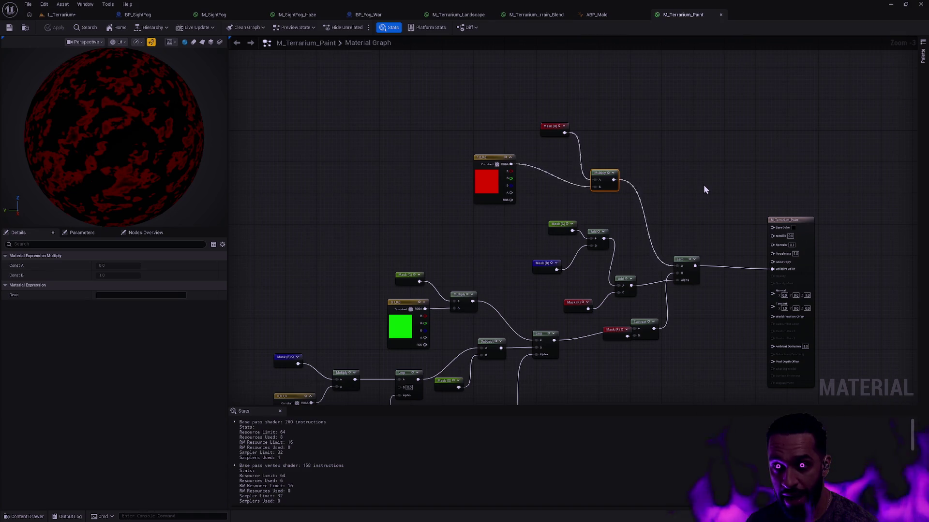
pyautogui.click(61, 15)
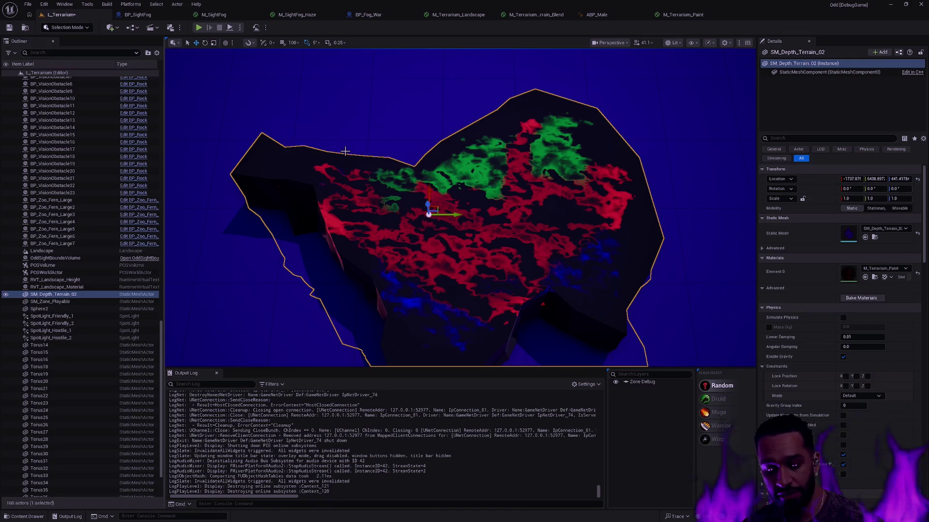
pyautogui.hotkey('shift', '4')
pyautogui.click(30, 77)
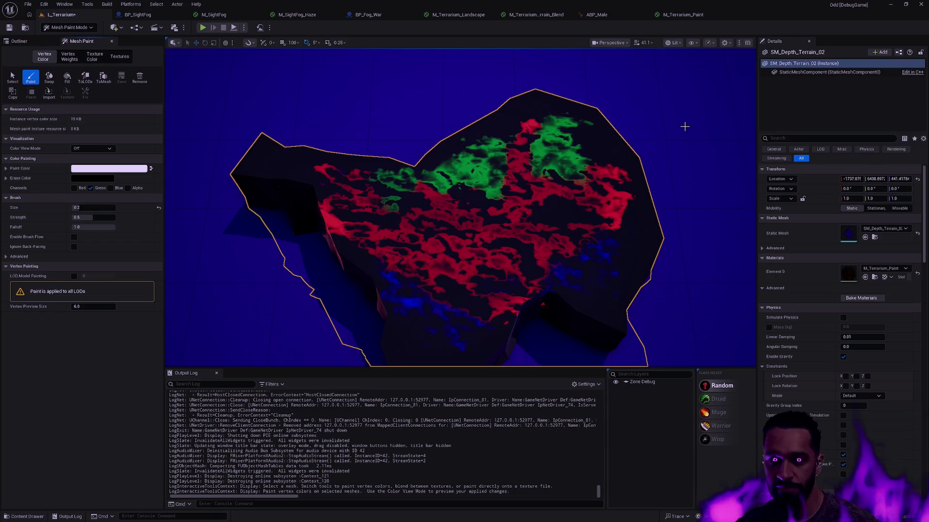
pyautogui.hotkey('shift', '1')
pyautogui.moveTo(661, 207)
pyautogui.mouseDown()
pyautogui.moveTo(669, 214)
pyautogui.moveTo(643, 210)
pyautogui.mouseUp()
pyautogui.click(669, 209)
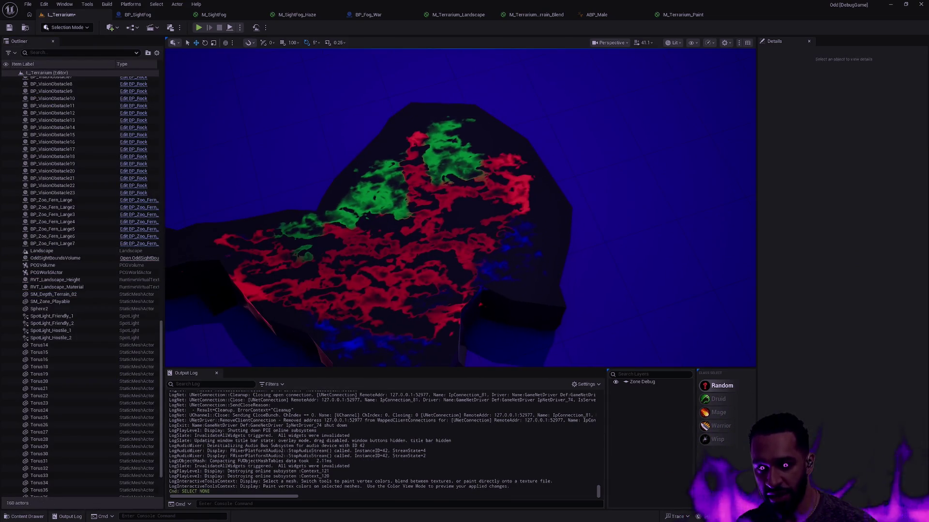
pyautogui.scroll(5, 460, 208)
pyautogui.scroll(-5, 460, 208)
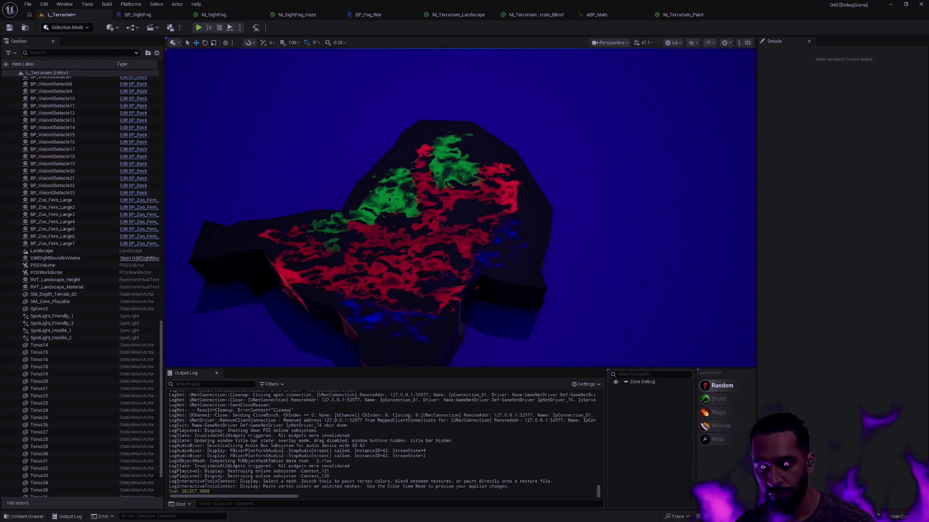
pyautogui.moveTo(460, 208)
pyautogui.mouseDown()
pyautogui.moveTo(426, 213)
pyautogui.moveTo(459, 210)
pyautogui.moveTo(453, 237)
pyautogui.moveTo(443, 215)
pyautogui.moveTo(484, 194)
pyautogui.moveTo(571, 172)
pyautogui.mouseUp()
pyautogui.scroll(2, 459, 208)
pyautogui.click(527, 172)
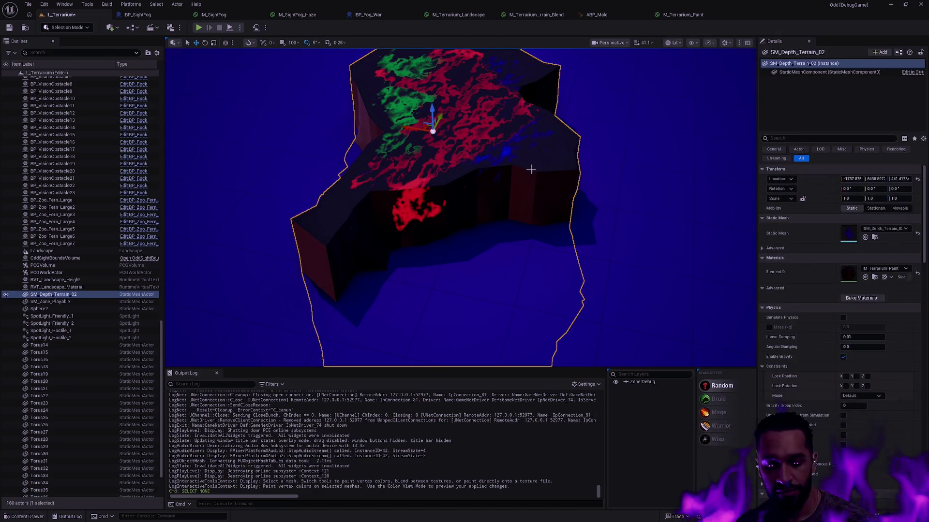
pyautogui.hotkey('shift', '4')
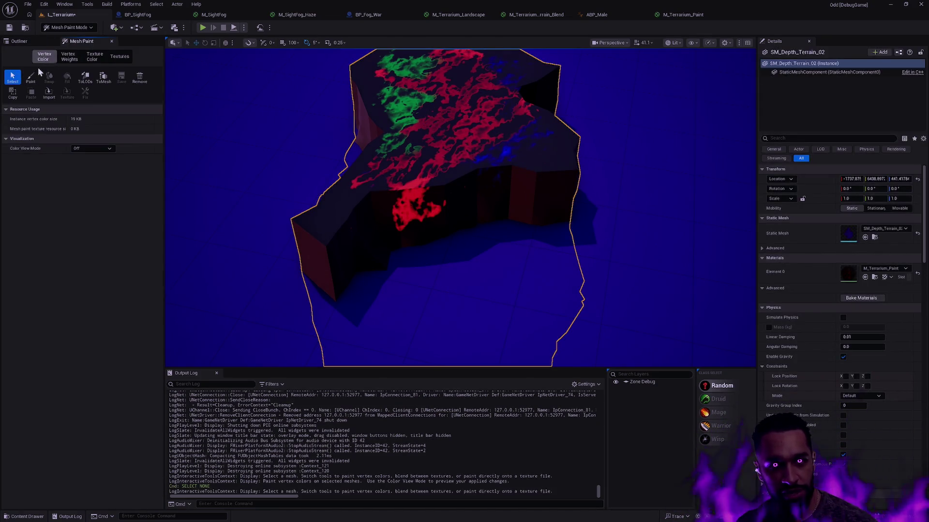
pyautogui.click(31, 77)
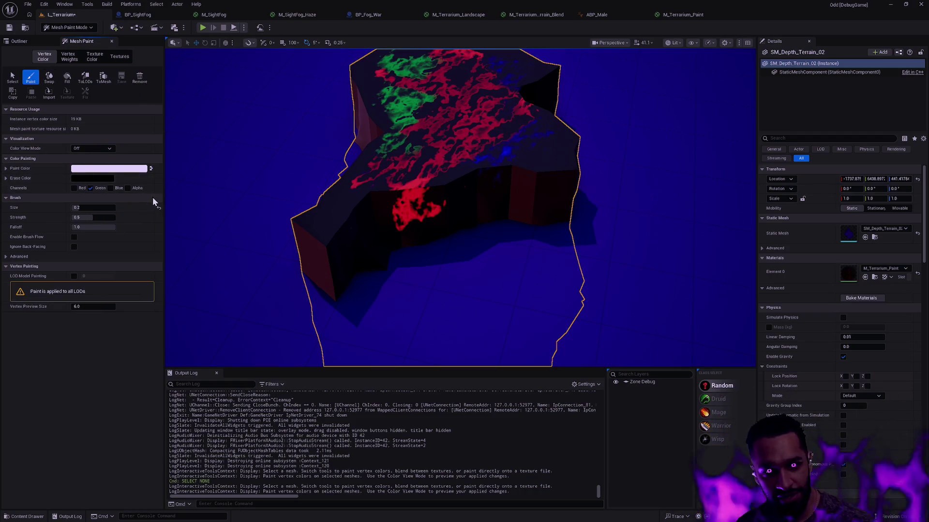
# Set the brush paint colour to white and enable the Red channel
pyautogui.click(103, 169)
pyautogui.click(127, 168)
pyautogui.click(95, 169)
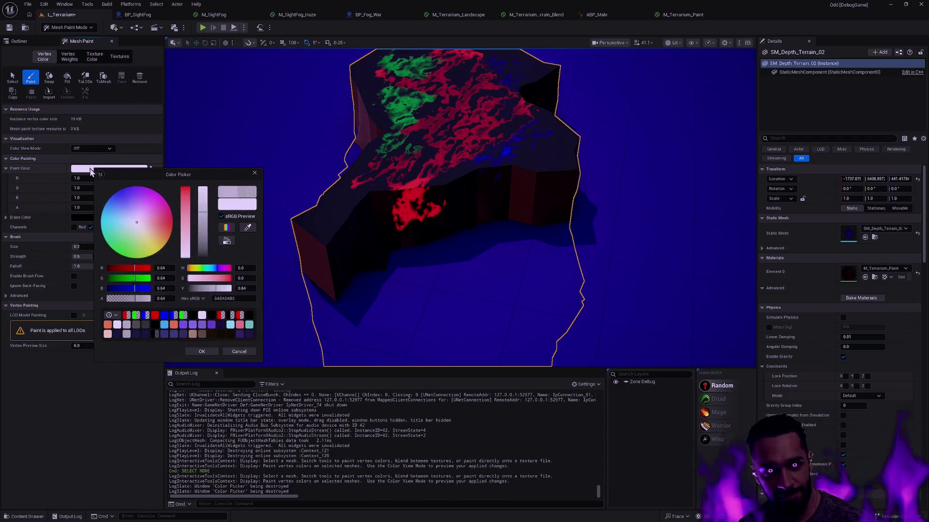
pyautogui.click(73, 188)
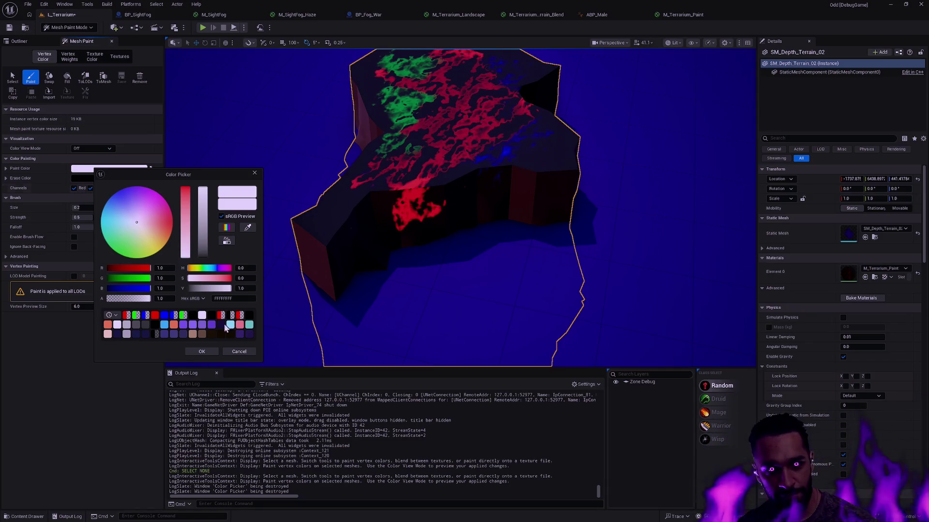
pyautogui.click(255, 172)
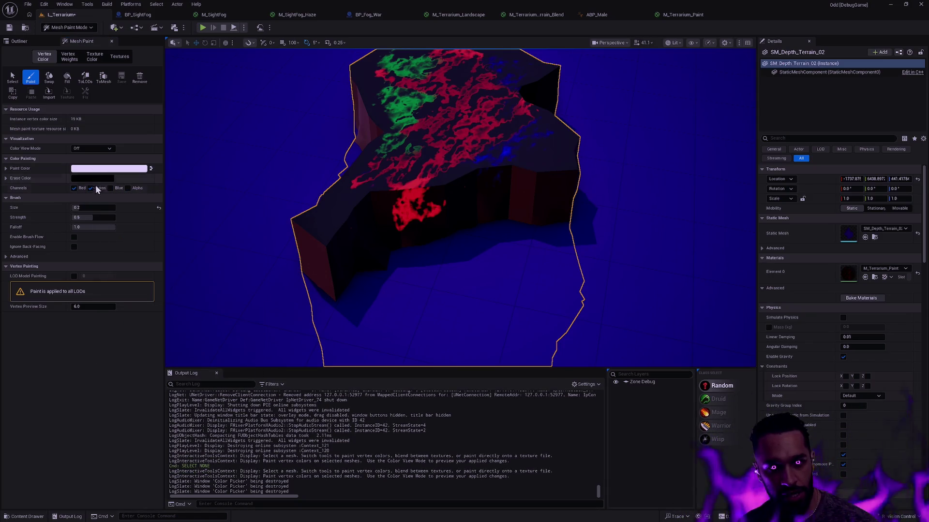
# Paint over the red blob on the side face and add red along the right edge
pyautogui.moveTo(414, 207); pyautogui.dragTo(397, 217)
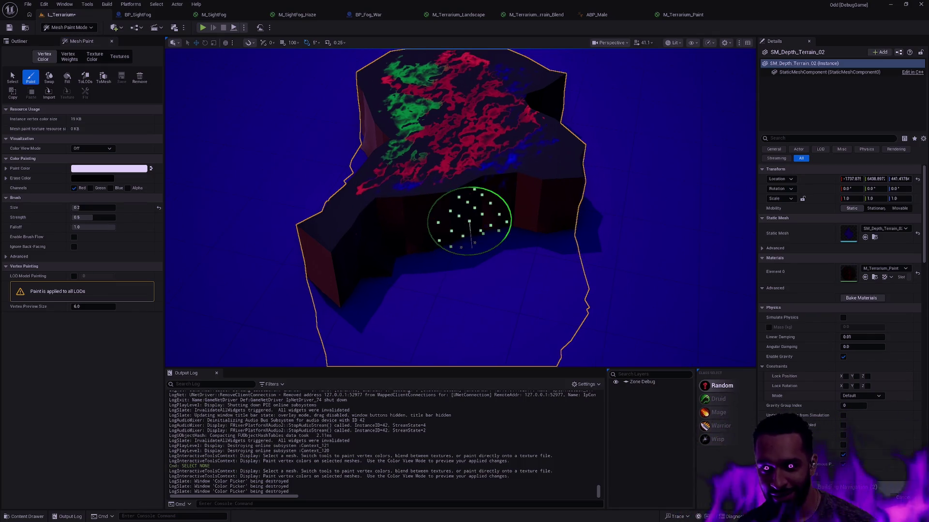
pyautogui.scroll(3, 460, 217)
pyautogui.scroll(-2, 472, 227)
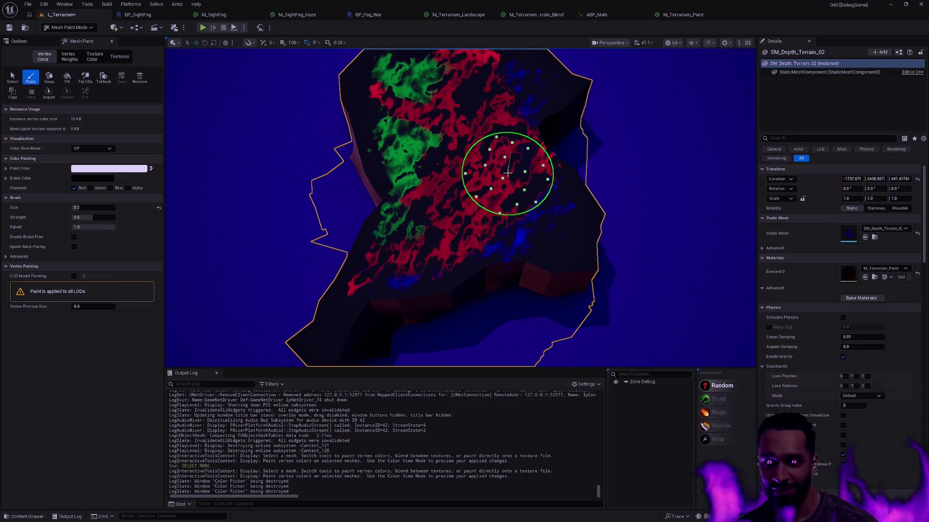
pyautogui.moveTo(575, 237)
pyautogui.mouseDown()
pyautogui.moveTo(532, 198)
pyautogui.moveTo(525, 203)
pyautogui.moveTo(547, 208)
pyautogui.moveTo(537, 264)
pyautogui.moveTo(527, 244)
pyautogui.moveTo(520, 259)
pyautogui.mouseUp()
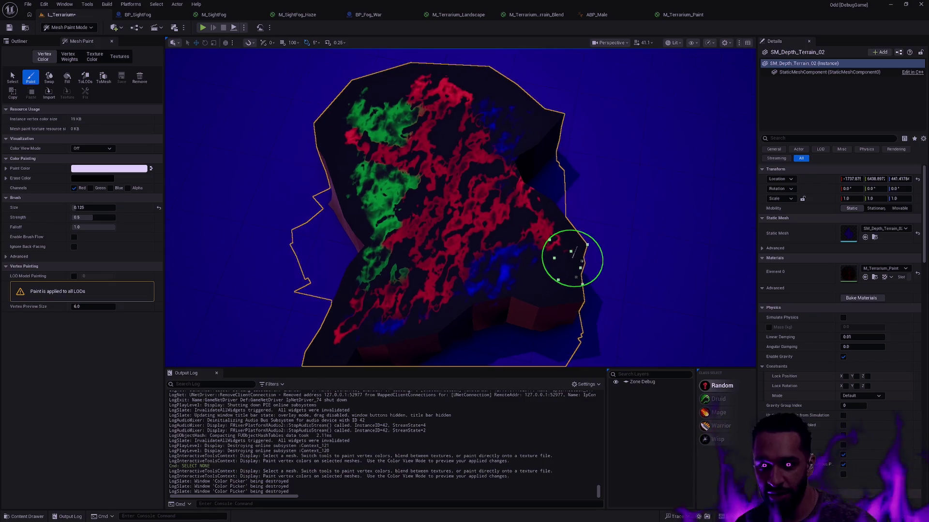
pyautogui.scroll(-2, 531, 249)
pyautogui.scroll(5, 622, 152)
pyautogui.scroll(1, 622, 153)
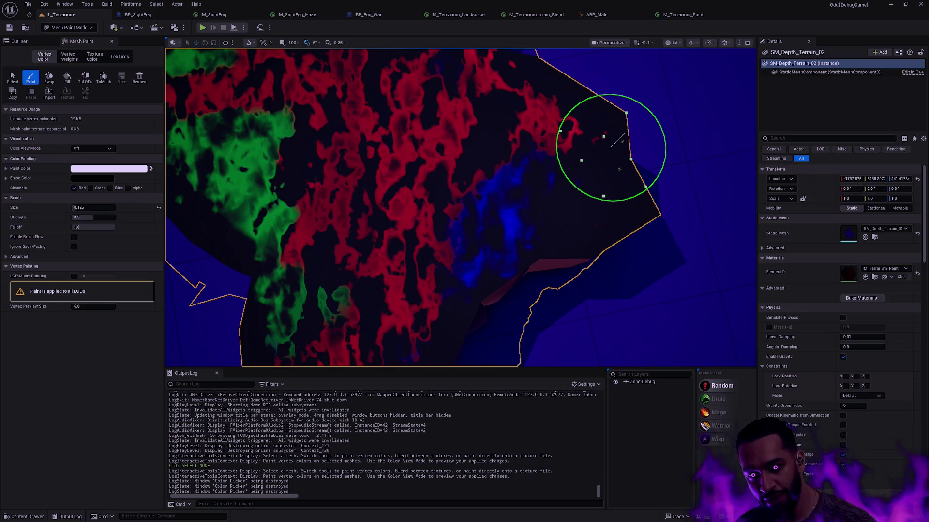
pyautogui.scroll(-2, 612, 145)
pyautogui.scroll(3, 535, 181)
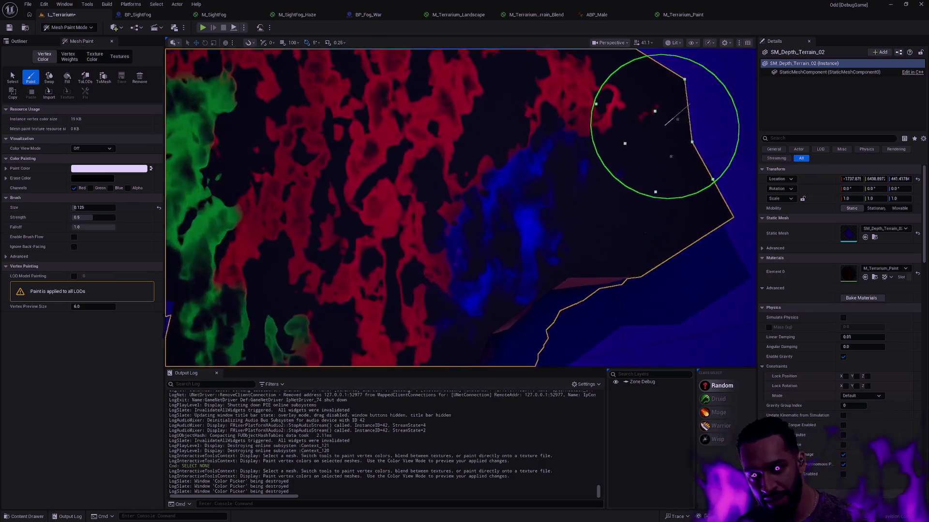
pyautogui.scroll(-1, 634, 134)
pyautogui.moveTo(607, 150)
pyautogui.mouseDown()
pyautogui.moveTo(622, 276)
pyautogui.moveTo(638, 312)
pyautogui.moveTo(630, 284)
pyautogui.moveTo(339, 275)
pyautogui.moveTo(735, 249)
pyautogui.moveTo(595, 276)
pyautogui.moveTo(624, 365)
pyautogui.moveTo(622, 300)
pyautogui.moveTo(628, 366)
pyautogui.moveTo(628, 334)
pyautogui.mouseUp()
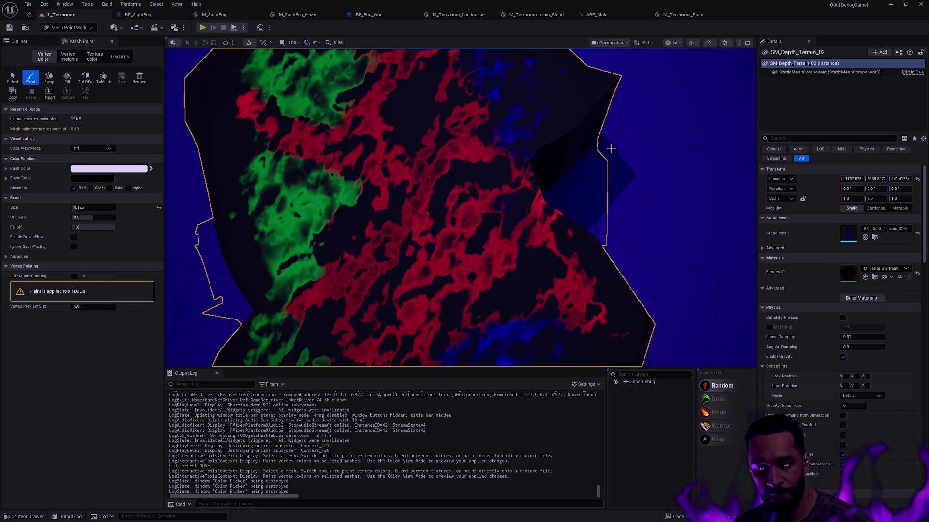
# Return to Selection Mode with Shift+1 and deselect the terrain
pyautogui.hotkey('shift', '1')
pyautogui.scroll(-5, 613, 158)
pyautogui.press('Escape')
pyautogui.scroll(8, 637, 184)
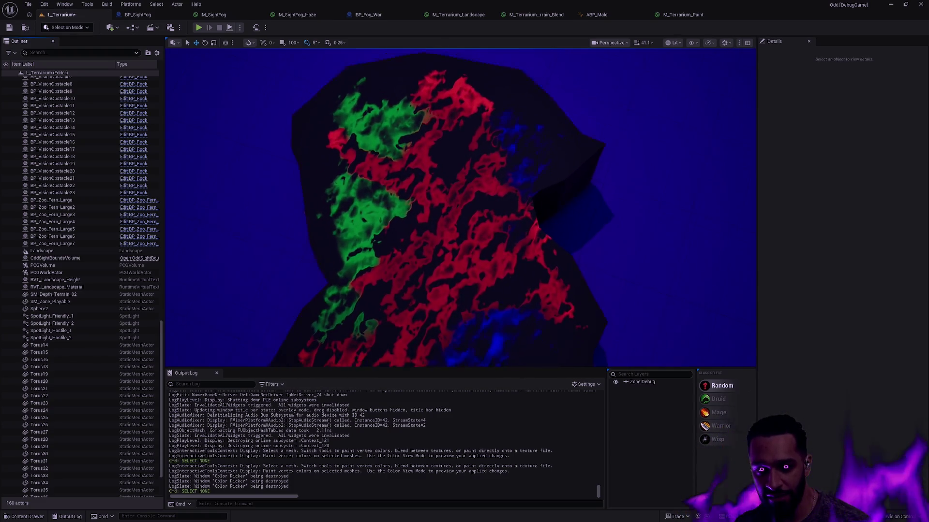
pyautogui.scroll(-5, 459, 208)
pyautogui.scroll(5, 460, 208)
pyautogui.moveTo(459, 208)
pyautogui.mouseDown()
pyautogui.moveTo(508, 184)
pyautogui.moveTo(449, 203)
pyautogui.moveTo(440, 193)
pyautogui.moveTo(479, 198)
pyautogui.mouseUp()
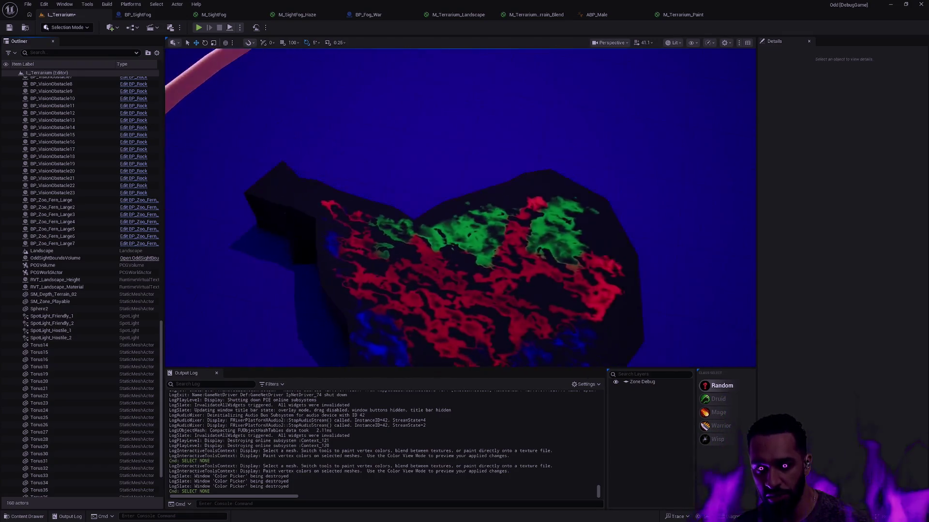
pyautogui.scroll(5, 459, 208)
pyautogui.scroll(-5, 460, 208)
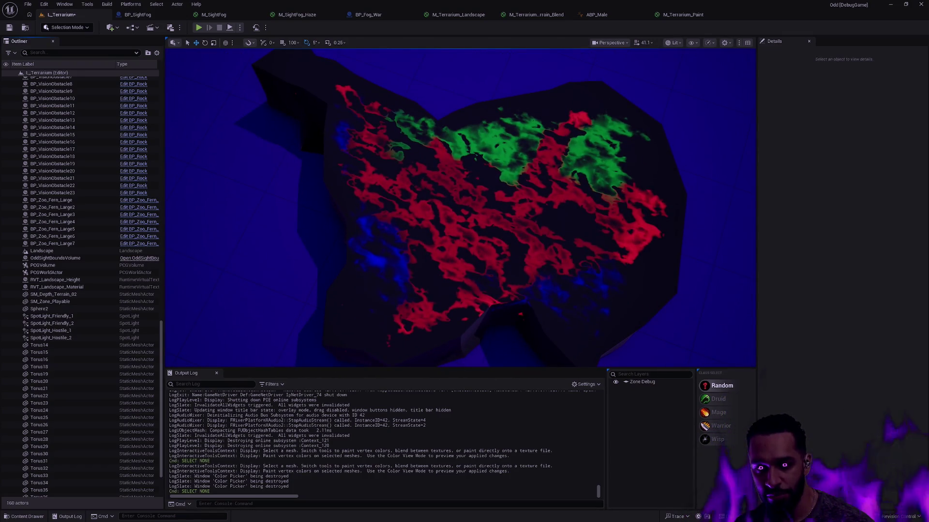
pyautogui.scroll(5, 625, 192)
pyautogui.scroll(-5, 626, 192)
pyautogui.scroll(3, 626, 192)
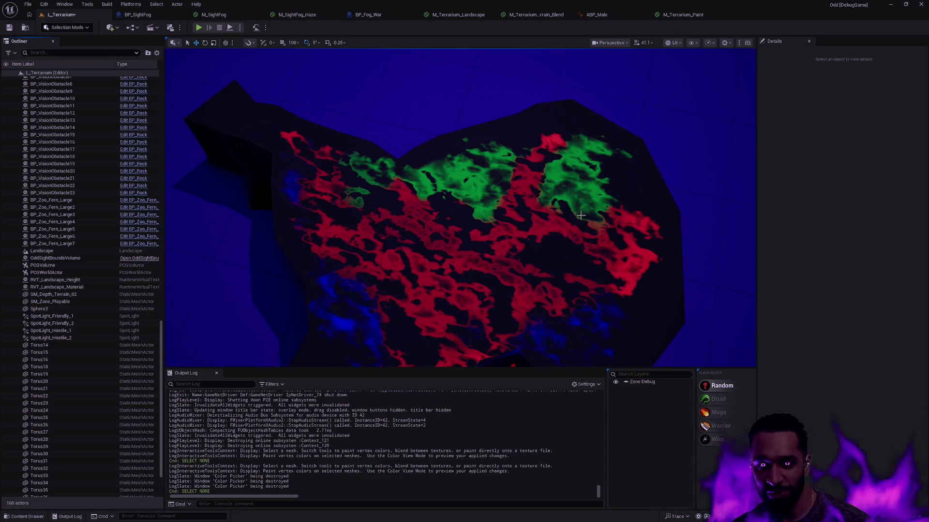
pyautogui.scroll(-8, 575, 215)
pyautogui.scroll(3, 575, 215)
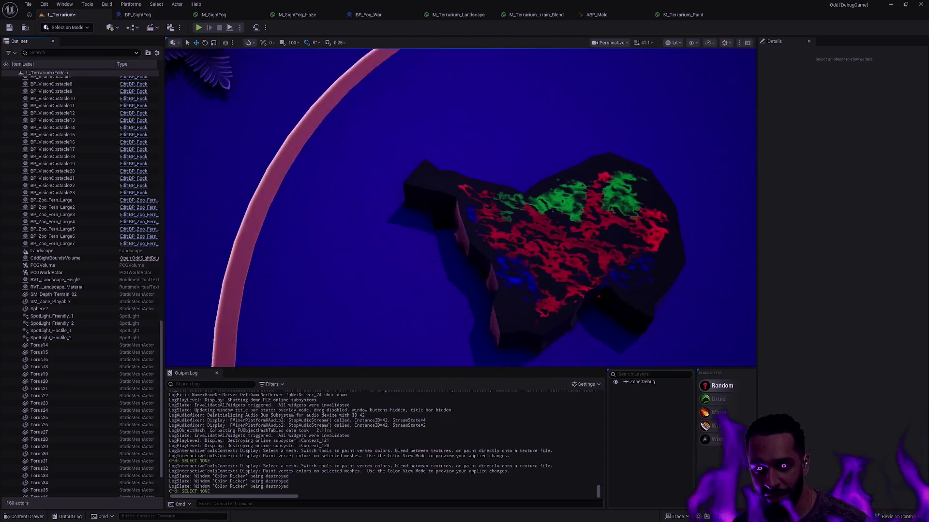
pyautogui.moveTo(174, 251); pyautogui.dragTo(648, 198)
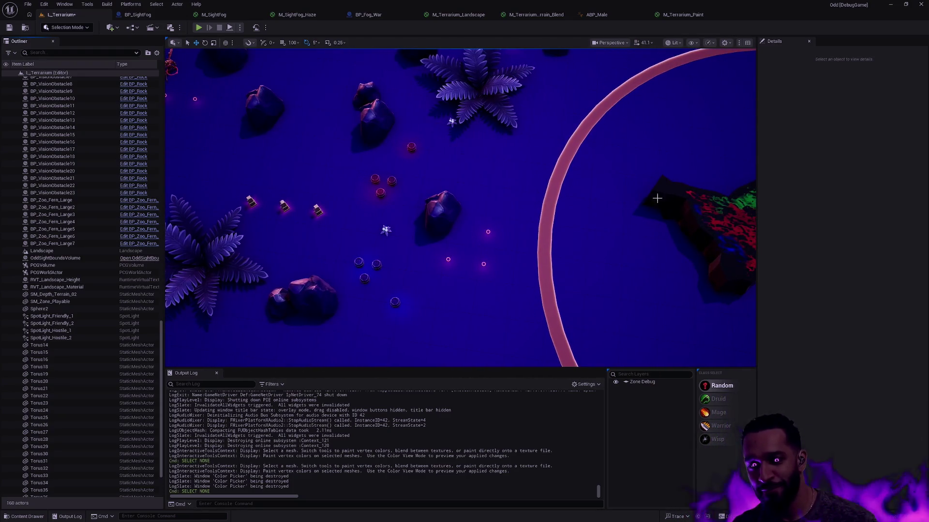
pyautogui.click(689, 228)
# Slide the terrain left, then duplicate a copy up-left and turn it 35 degrees
pyautogui.moveTo(705, 180)
pyautogui.mouseDown()
pyautogui.moveTo(560, 170)
pyautogui.moveTo(536, 182)
pyautogui.moveTo(535, 197)
pyautogui.moveTo(535, 186)
pyautogui.moveTo(477, 185)
pyautogui.moveTo(617, 188)
pyautogui.mouseUp()
pyautogui.press('f')
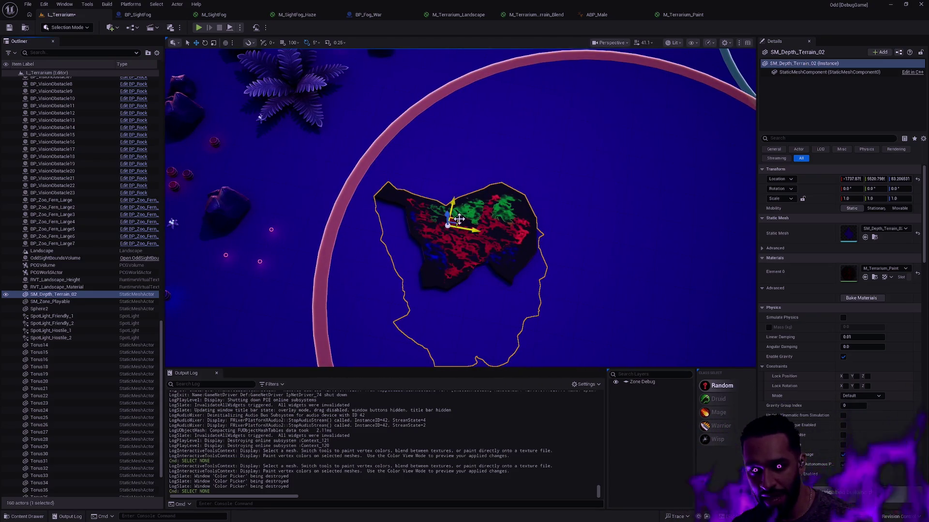
pyautogui.hotkey('ctrl', 'd')
pyautogui.hotkey('ctrl', 'd')
pyautogui.moveTo(459, 219)
pyautogui.mouseDown()
pyautogui.moveTo(465, 184)
pyautogui.moveTo(445, 100)
pyautogui.moveTo(443, 133)
pyautogui.moveTo(469, 139)
pyautogui.mouseUp()
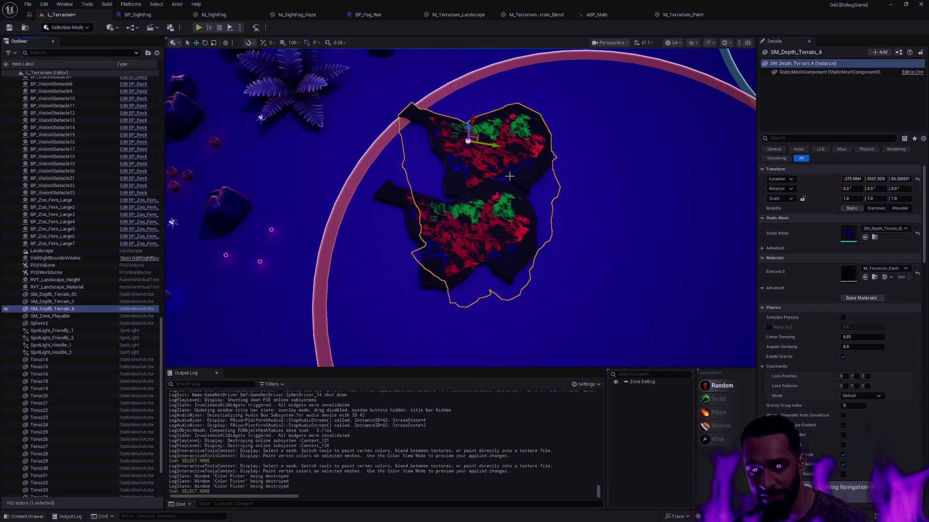
pyautogui.press('e')
pyautogui.moveTo(542, 147)
pyautogui.mouseDown()
pyautogui.moveTo(580, 104)
pyautogui.moveTo(564, 272)
pyautogui.moveTo(532, 322)
pyautogui.mouseUp()
pyautogui.press('w')
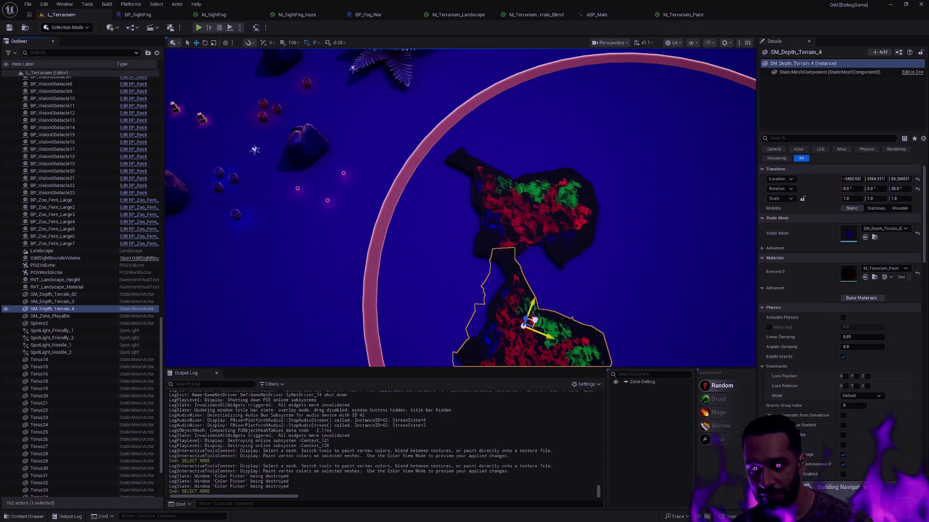
pyautogui.scroll(-3, 618, 269)
# Duplicate two pieces up-right, then copy the upper piece left and turn it 90 degrees
pyautogui.click(453, 202)
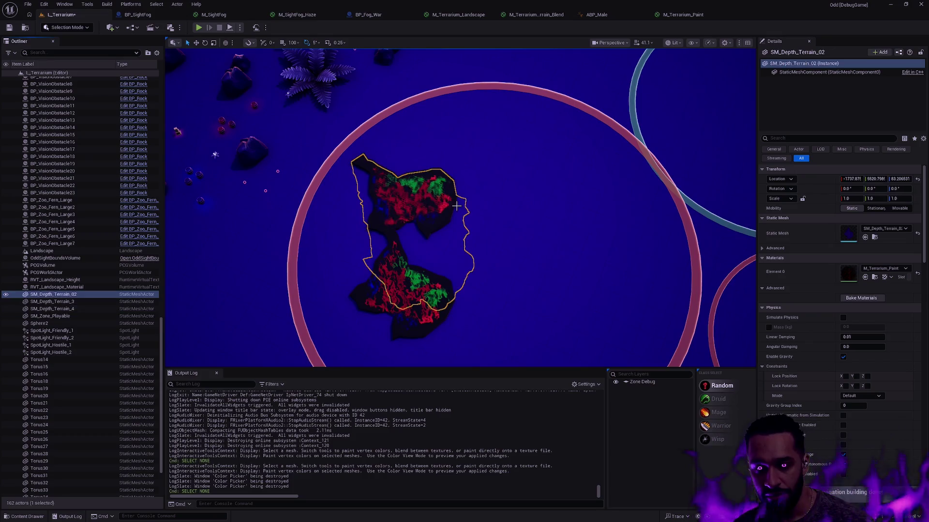
pyautogui.keyDown('ctrl'); pyautogui.click(403, 286); pyautogui.keyUp('ctrl')
pyautogui.moveTo(398, 274)
pyautogui.keyDown('alt'); pyautogui.mouseDown()
pyautogui.moveTo(466, 246)
pyautogui.moveTo(481, 192)
pyautogui.moveTo(546, 194)
pyautogui.mouseUp(); pyautogui.keyUp('alt')
pyautogui.click(538, 129)
pyautogui.moveTo(538, 129)
pyautogui.keyDown('alt'); pyautogui.mouseDown()
pyautogui.moveTo(505, 122)
pyautogui.moveTo(463, 136)
pyautogui.mouseUp(); pyautogui.keyUp('alt')
pyautogui.moveTo(473, 171); pyautogui.dragTo(487, 167)
pyautogui.moveTo(455, 140)
pyautogui.mouseDown()
pyautogui.moveTo(491, 120)
pyautogui.moveTo(453, 129)
pyautogui.moveTo(476, 151)
pyautogui.moveTo(458, 155)
pyautogui.moveTo(521, 290)
pyautogui.moveTo(565, 325)
pyautogui.moveTo(571, 312)
pyautogui.moveTo(549, 233)
pyautogui.moveTo(549, 251)
pyautogui.mouseUp()
pyautogui.hotkey('ctrl', 'z')
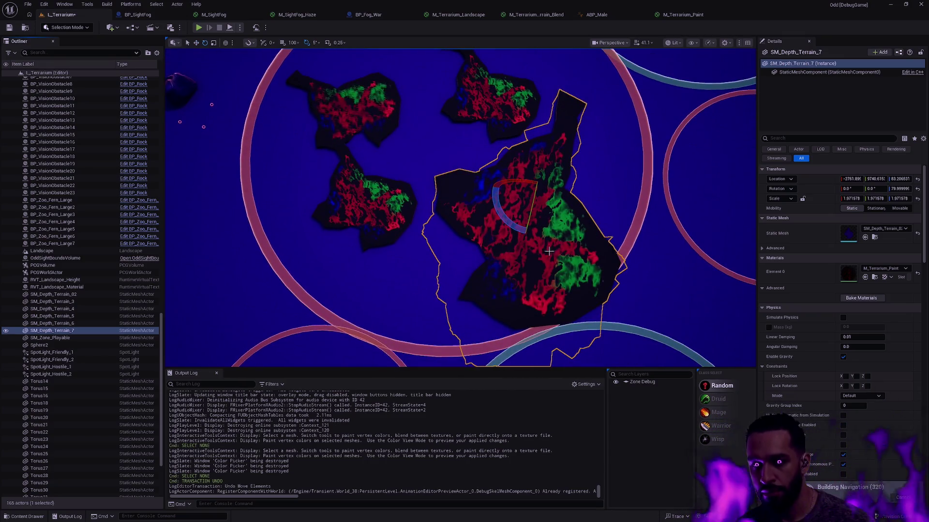
pyautogui.moveTo(503, 194)
pyautogui.mouseDown()
pyautogui.moveTo(510, 189)
pyautogui.moveTo(508, 207)
pyautogui.moveTo(546, 195)
pyautogui.mouseUp()
pyautogui.press('w')
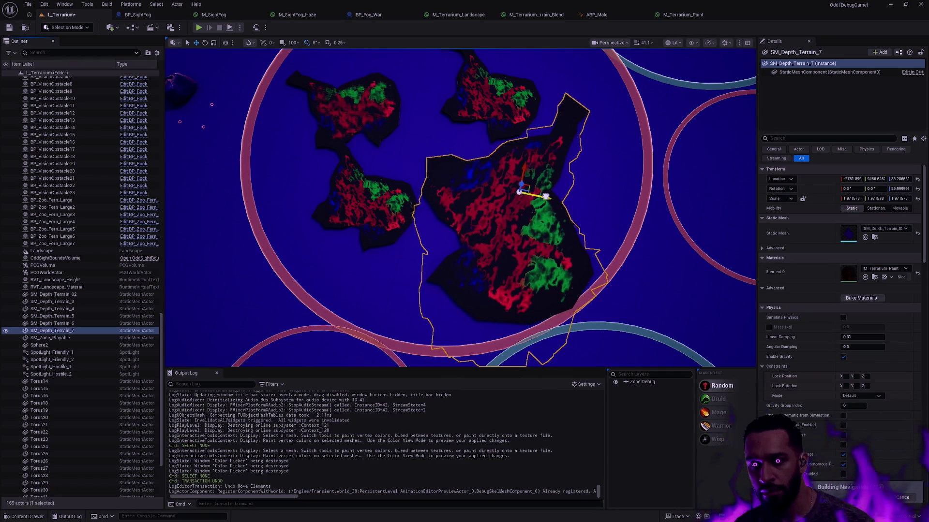
pyautogui.press('Escape')
# Duplicate SM_Depth_Terrain_4 up-right and turn the copy back 20 degrees
pyautogui.scroll(-5, 556, 193)
pyautogui.scroll(3, 423, 206)
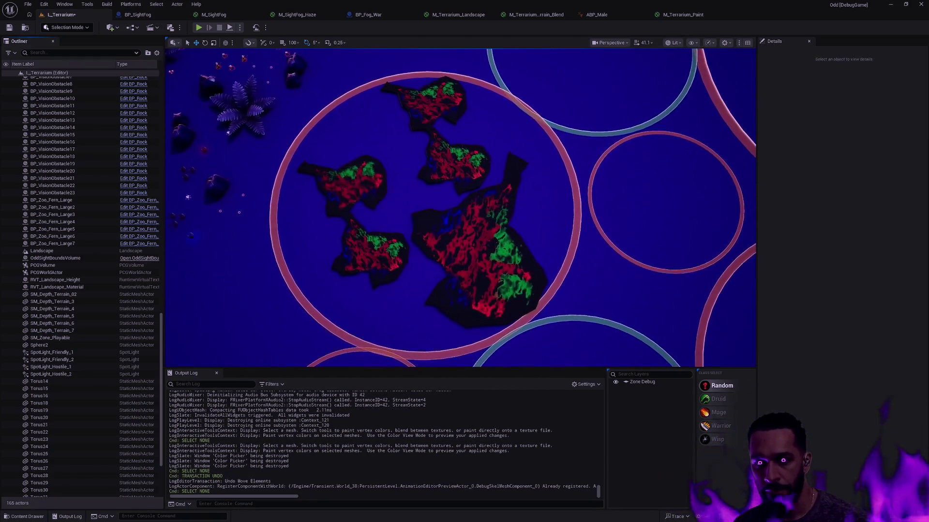
pyautogui.click(385, 241)
pyautogui.moveTo(368, 237); pyautogui.dragTo(405, 188)
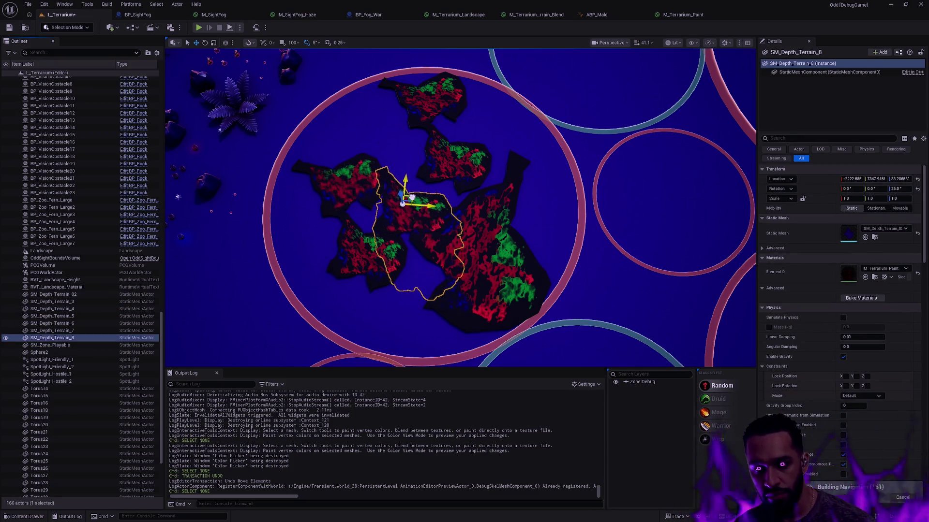
pyautogui.moveTo(412, 239); pyautogui.dragTo(406, 167)
pyautogui.press('Escape')
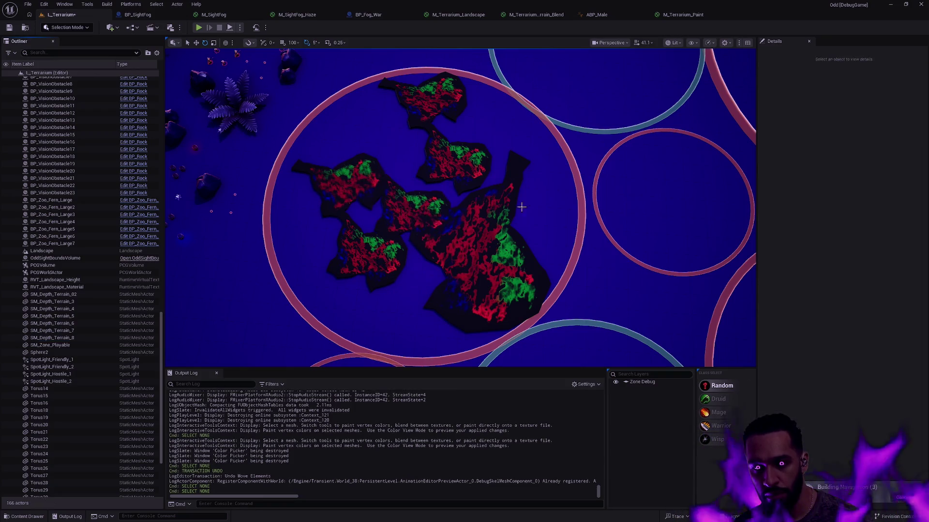
# Duplicate another terrain piece up-left and turn the copy to 110 degrees
pyautogui.click(345, 186)
pyautogui.moveTo(346, 185)
pyautogui.mouseDown()
pyautogui.moveTo(371, 120)
pyautogui.moveTo(403, 123)
pyautogui.moveTo(405, 149)
pyautogui.mouseUp()
pyautogui.press('e')
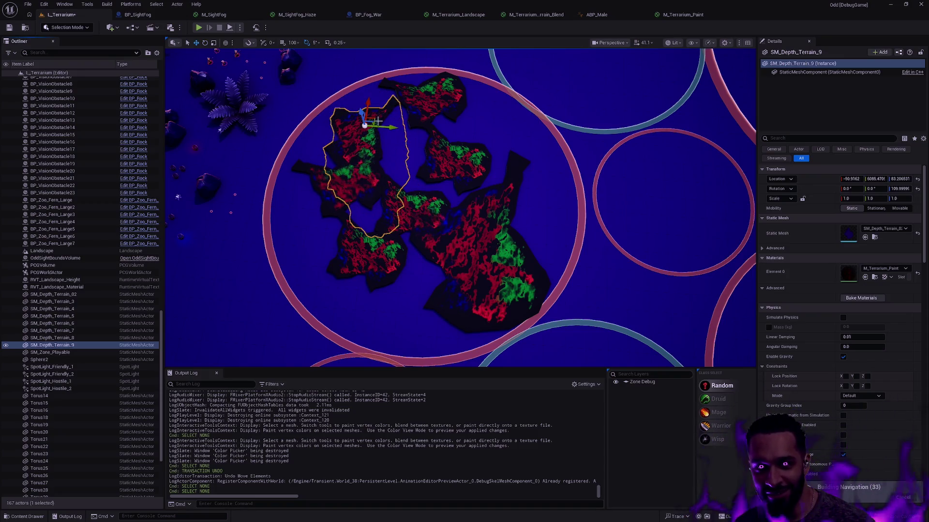
pyautogui.press('Escape')
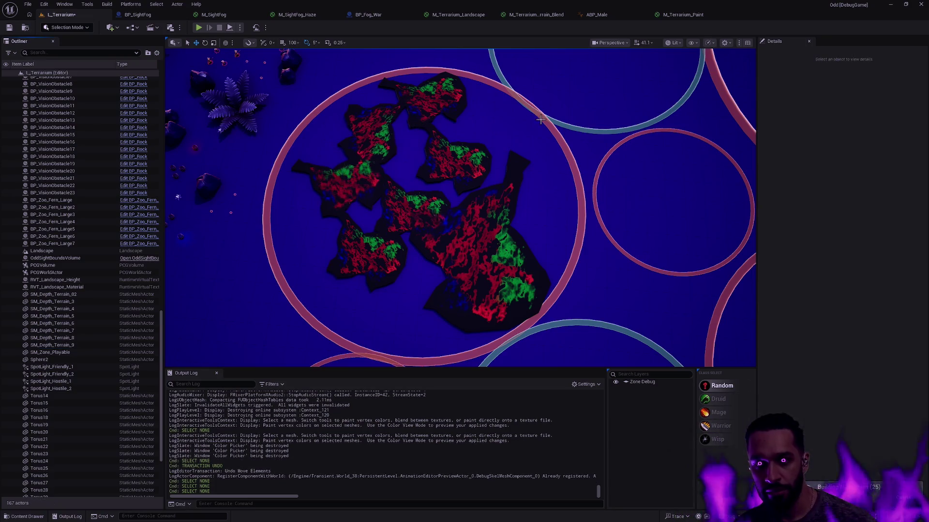
# Turn SM_Depth_Terrain_6 to about -90 degrees and move it down-left into the cluster
pyautogui.click(478, 161)
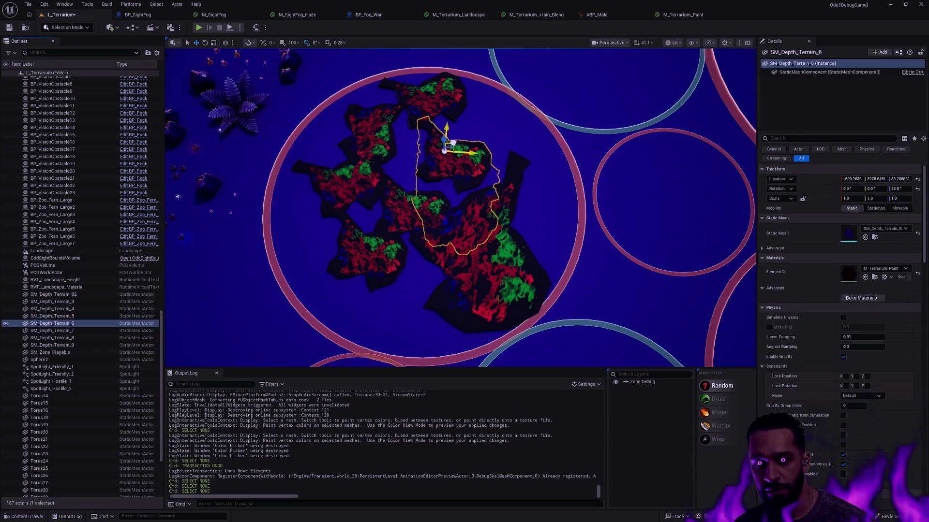
pyautogui.moveTo(458, 169)
pyautogui.mouseDown()
pyautogui.moveTo(465, 145)
pyautogui.moveTo(445, 118)
pyautogui.moveTo(421, 130)
pyautogui.moveTo(408, 168)
pyautogui.mouseUp()
pyautogui.press('w')
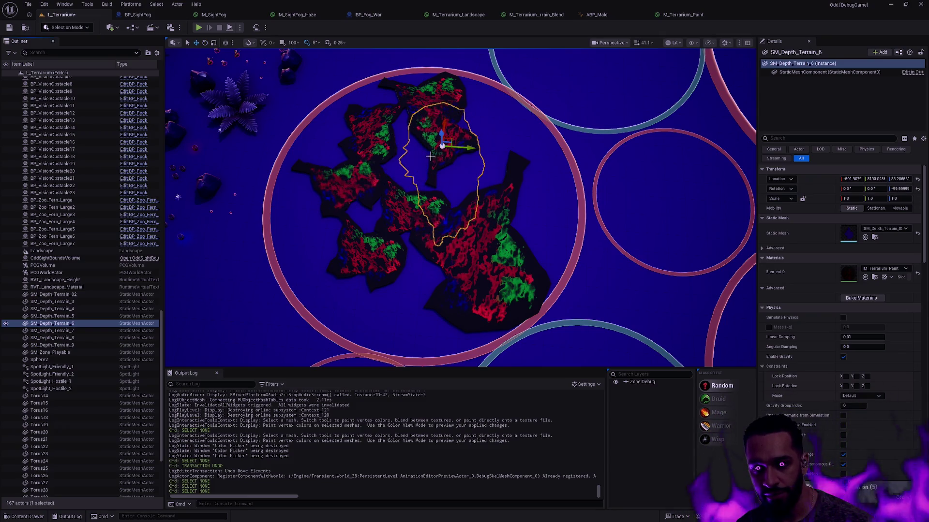
pyautogui.moveTo(452, 139); pyautogui.dragTo(446, 155)
pyautogui.click(492, 158)
# Rotate SM_Depth_Terrain_10 about -120° and move it to the cluster's top edge
pyautogui.moveTo(520, 180)
pyautogui.mouseDown()
pyautogui.moveTo(436, 226)
pyautogui.moveTo(462, 155)
pyautogui.moveTo(523, 131)
pyautogui.mouseUp()
pyautogui.click(466, 143)
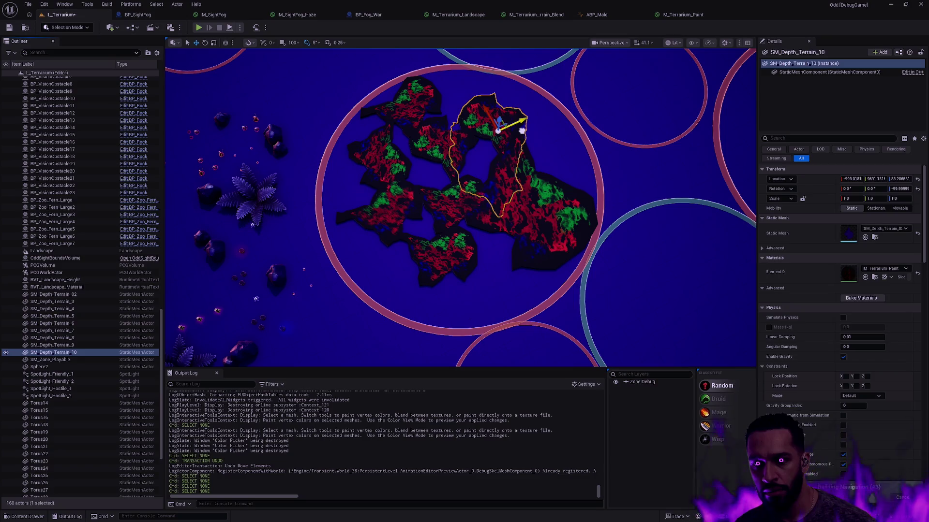
pyautogui.click(582, 133)
pyautogui.click(505, 119)
pyautogui.press('e')
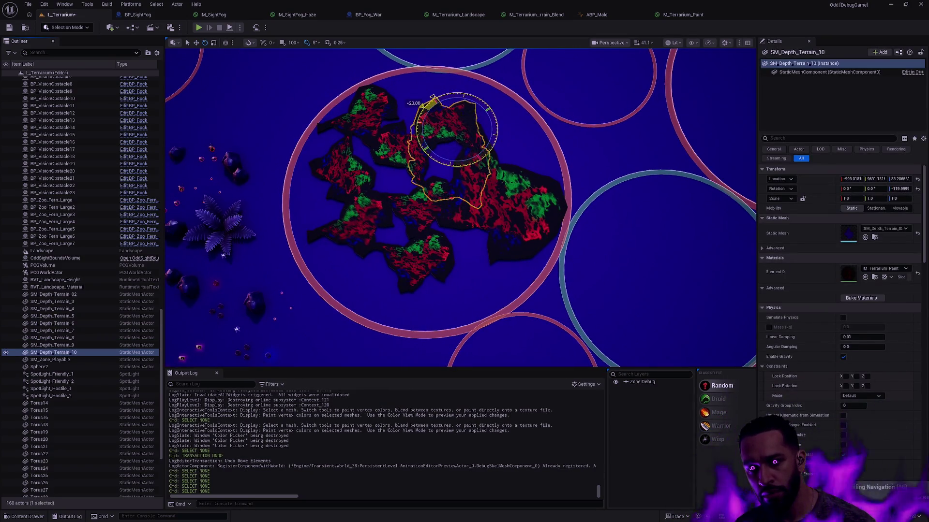
pyautogui.moveTo(460, 111)
pyautogui.mouseDown()
pyautogui.moveTo(442, 83)
pyautogui.moveTo(463, 100)
pyautogui.mouseUp()
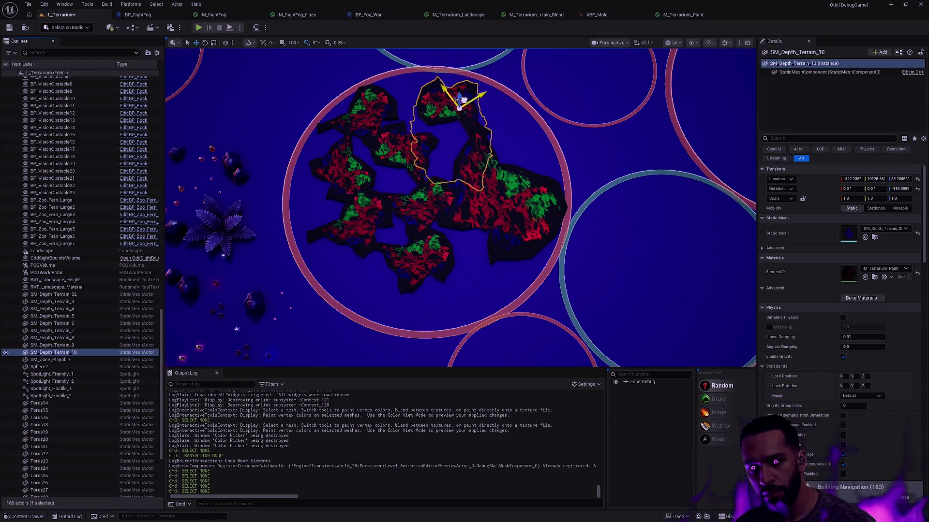
pyautogui.click(532, 118)
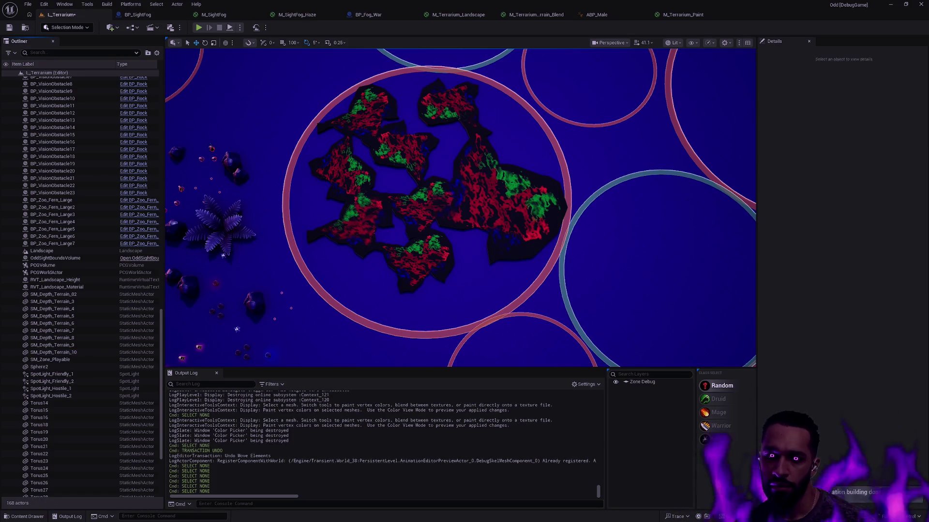
# Move SM_Depth_Terrain_4 down-left within the pink ring
pyautogui.scroll(3, 460, 208)
pyautogui.scroll(-3, 460, 208)
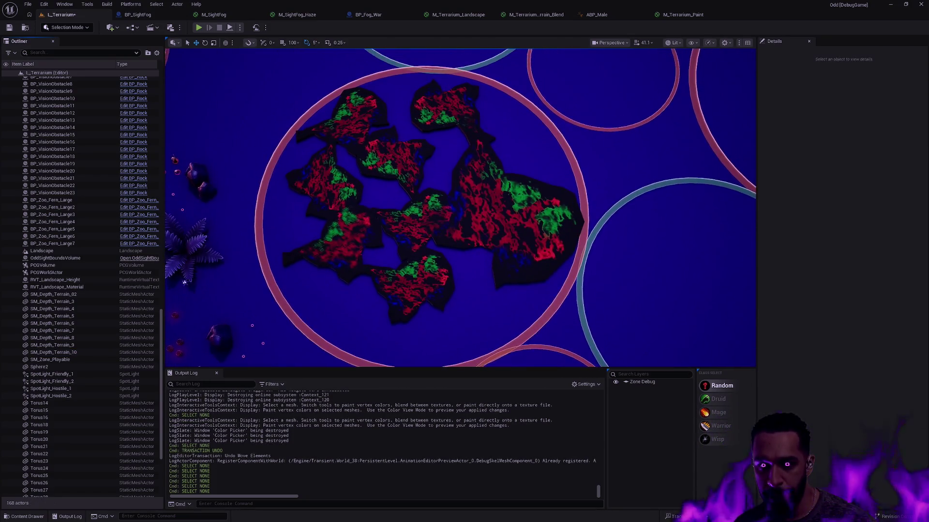
pyautogui.scroll(2, 459, 208)
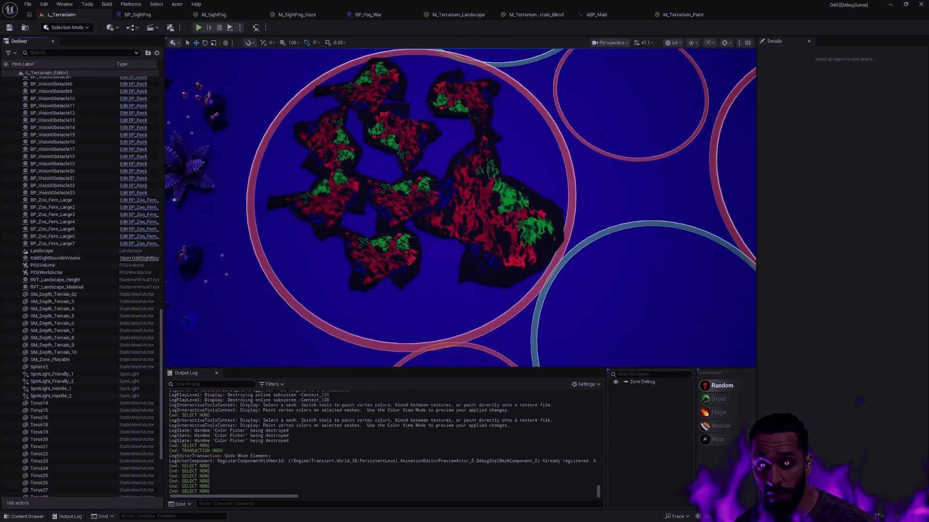
pyautogui.scroll(2, 461, 161)
pyautogui.click(447, 193)
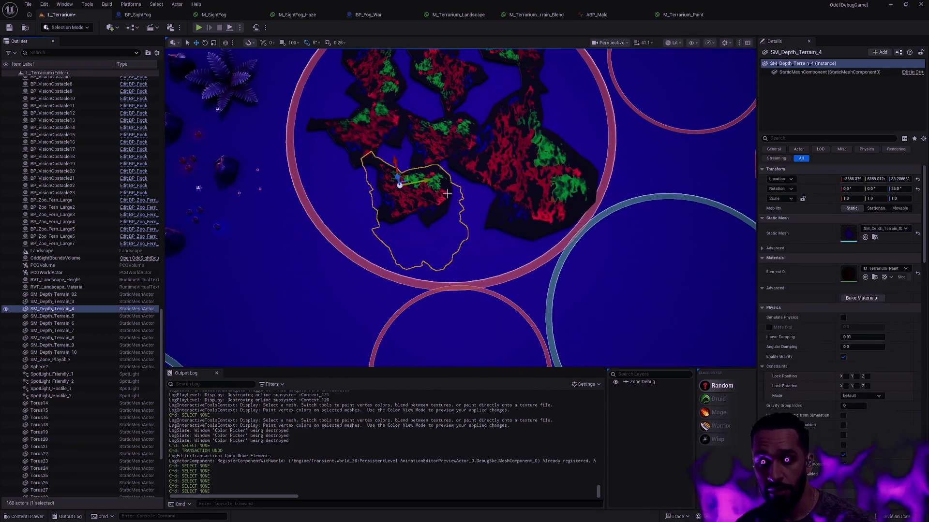
pyautogui.moveTo(408, 178); pyautogui.dragTo(402, 195)
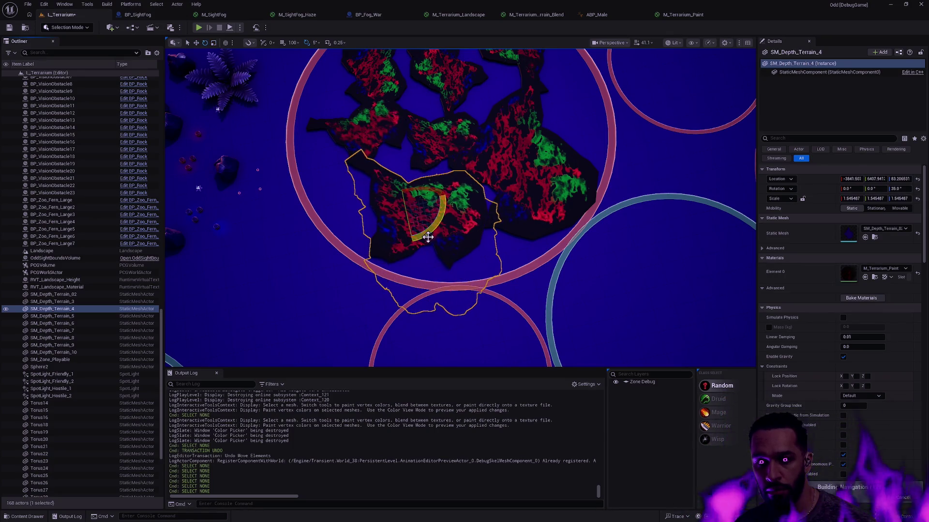
pyautogui.press('Escape')
# Move SM_Depth_Terrain_3 to the cluster's right edge and rotate it -90° on Z
pyautogui.scroll(-4, 467, 219)
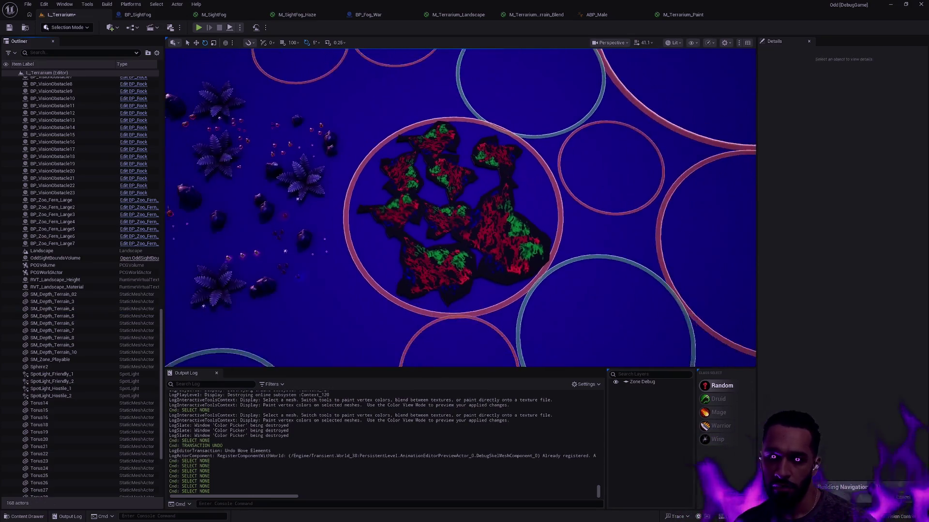
pyautogui.scroll(3, 468, 220)
pyautogui.scroll(5, 460, 208)
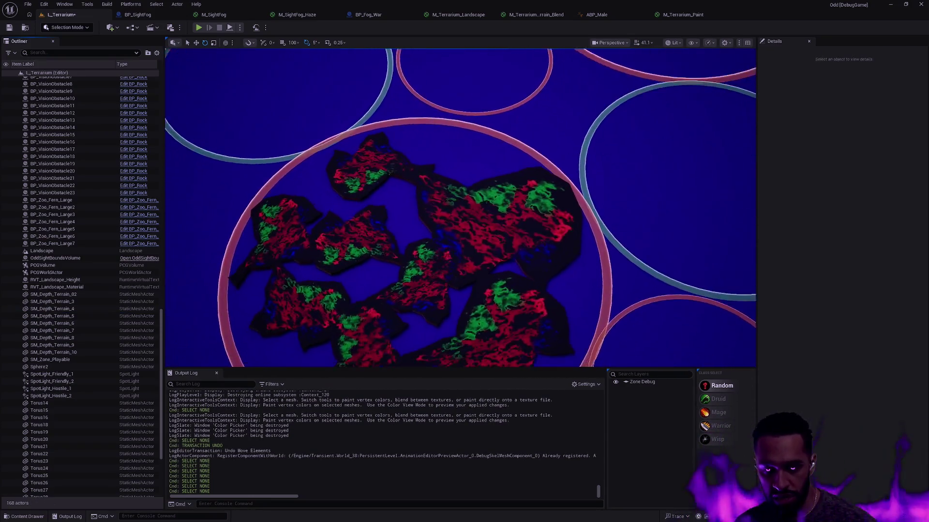
pyautogui.scroll(-6, 460, 208)
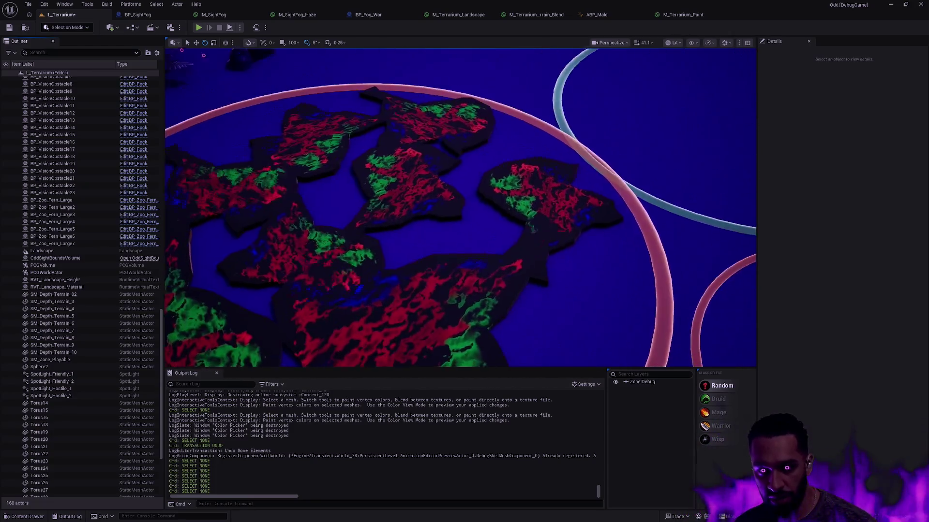
pyautogui.scroll(5, 318, 180)
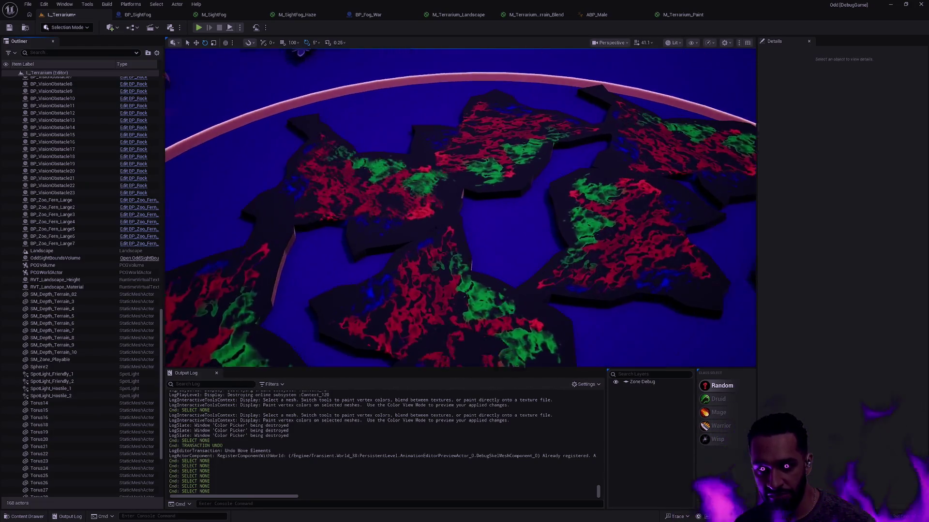
pyautogui.click(319, 179)
pyautogui.press('w')
pyautogui.moveTo(332, 160)
pyautogui.mouseDown()
pyautogui.moveTo(452, 216)
pyautogui.moveTo(430, 154)
pyautogui.moveTo(553, 270)
pyautogui.moveTo(557, 244)
pyautogui.moveTo(550, 251)
pyautogui.mouseUp()
pyautogui.scroll(-5, 452, 216)
pyautogui.press('e')
pyautogui.press('w')
pyautogui.press('Escape')
pyautogui.scroll(5, 474, 221)
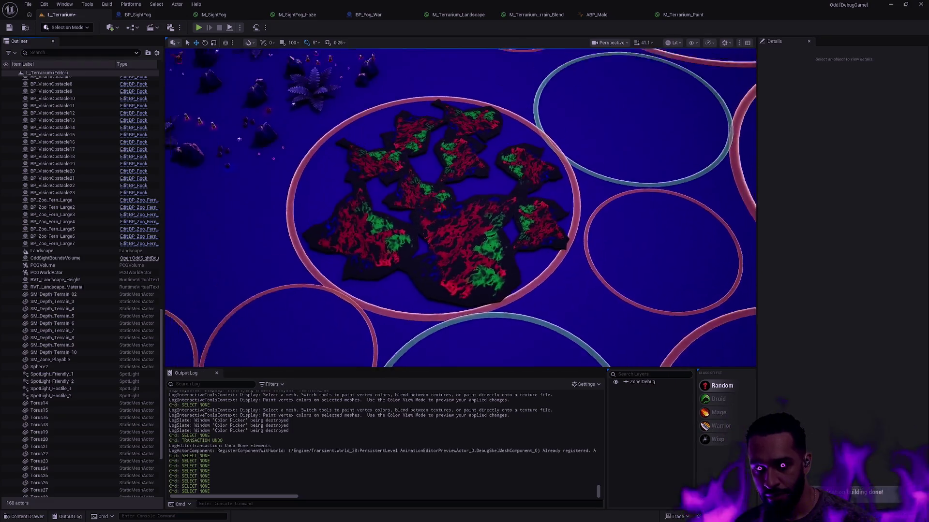
# Select all nine SM_Depth_Terrain pieces
pyautogui.click(443, 149)
pyautogui.click(473, 154)
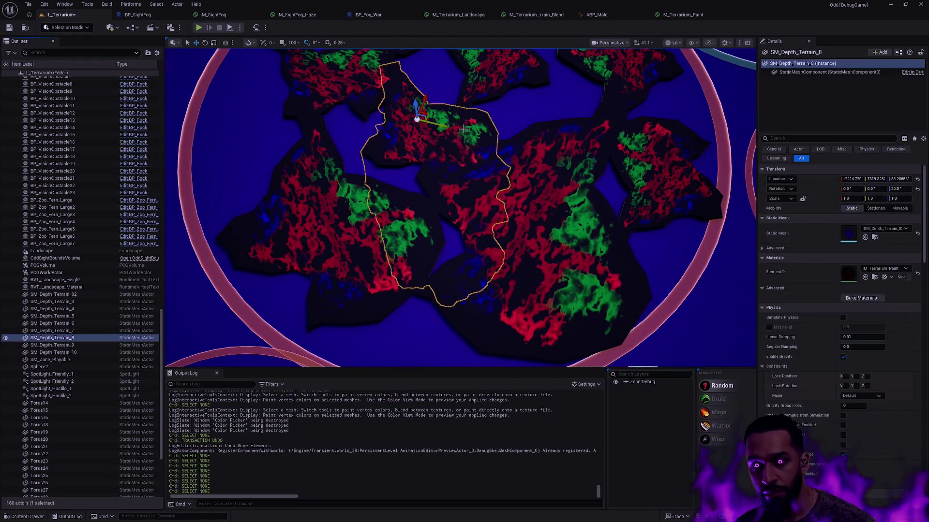
pyautogui.scroll(-5, 501, 198)
pyautogui.keyDown('ctrl'); pyautogui.click(564, 199); pyautogui.keyUp('ctrl')
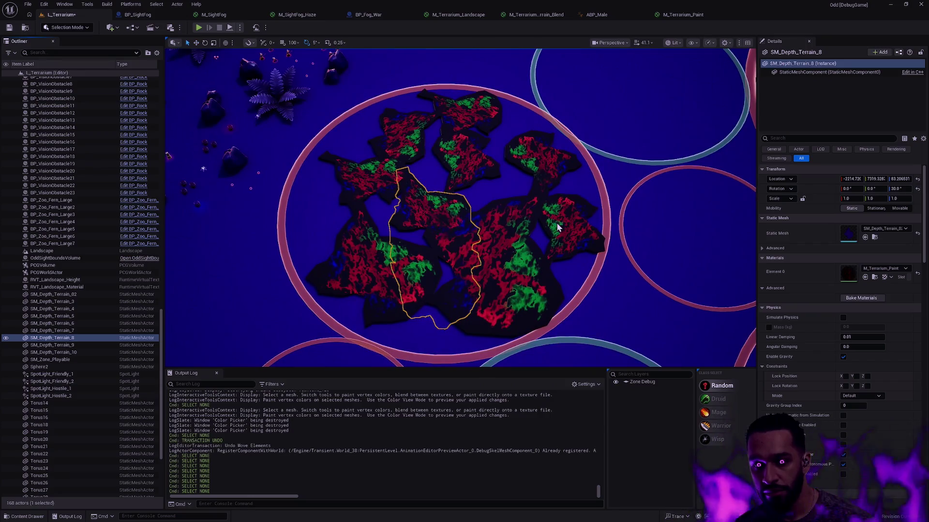
pyautogui.keyDown('ctrl'); pyautogui.click(488, 271); pyautogui.keyUp('ctrl')
pyautogui.keyDown('ctrl'); pyautogui.click(376, 189); pyautogui.keyUp('ctrl')
pyautogui.keyDown('ctrl'); pyautogui.click(336, 164); pyautogui.keyUp('ctrl')
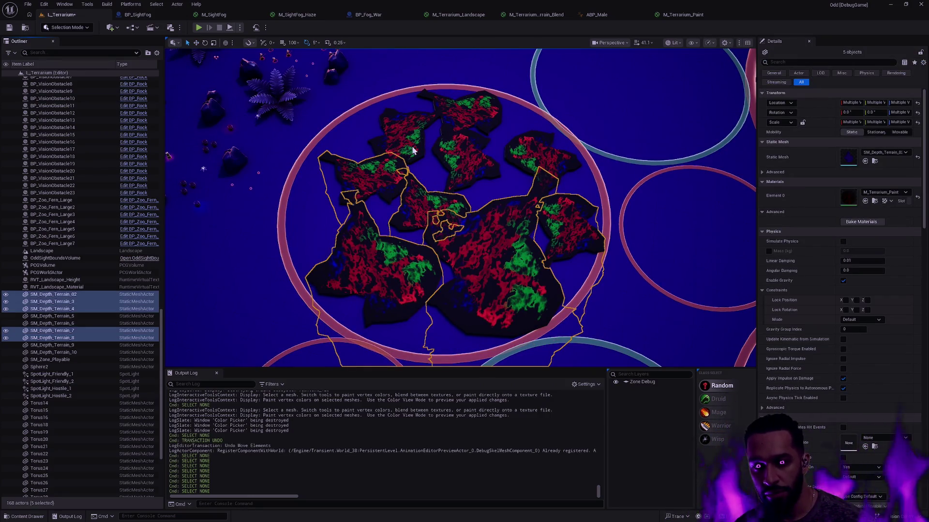
pyautogui.keyDown('ctrl'); pyautogui.click(402, 135); pyautogui.keyUp('ctrl')
pyautogui.keyDown('ctrl'); pyautogui.click(460, 107); pyautogui.keyUp('ctrl')
pyautogui.keyDown('ctrl'); pyautogui.click(467, 159); pyautogui.keyUp('ctrl')
pyautogui.keyDown('ctrl'); pyautogui.click(537, 148); pyautogui.keyUp('ctrl')
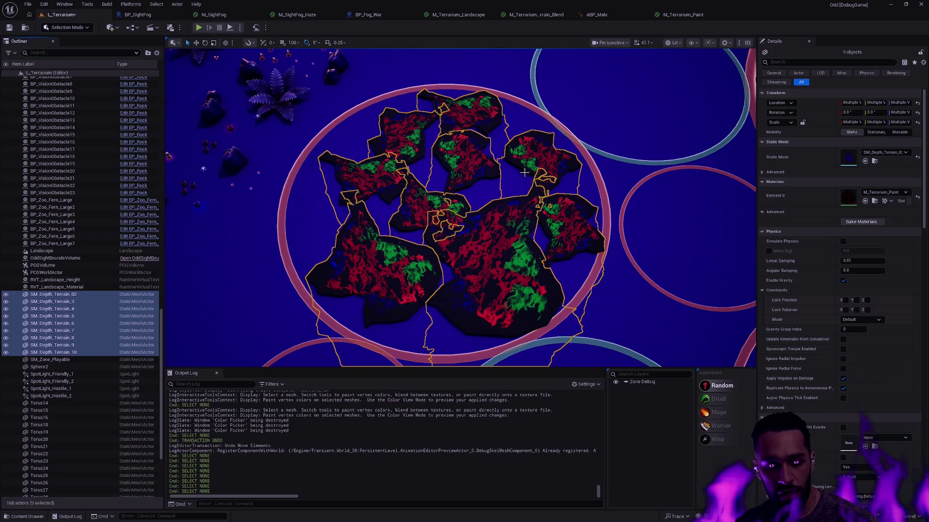
# Switch to Modeling Mode and bring up the mesh editing tools
pyautogui.hotkey('shift', '5')
pyautogui.hotkey('shift', '3')
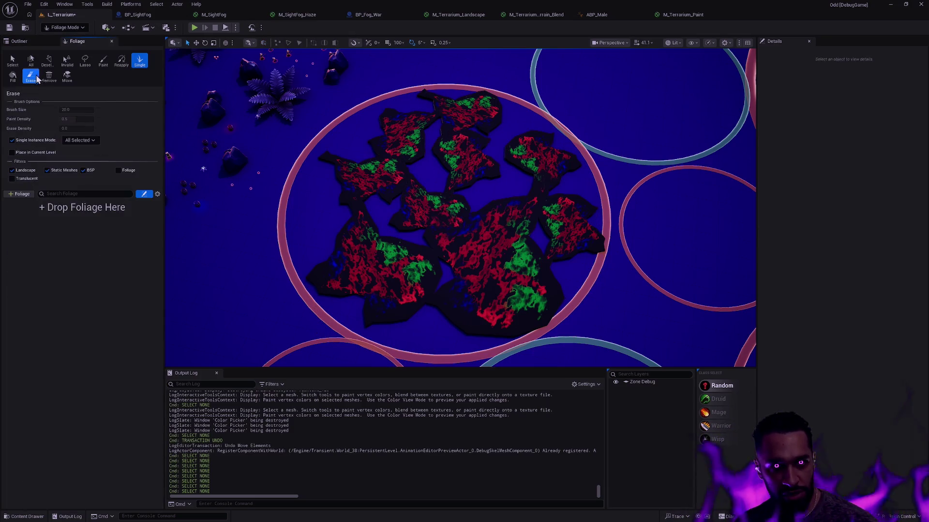
pyautogui.hotkey('shift', '5')
pyautogui.click(13, 145)
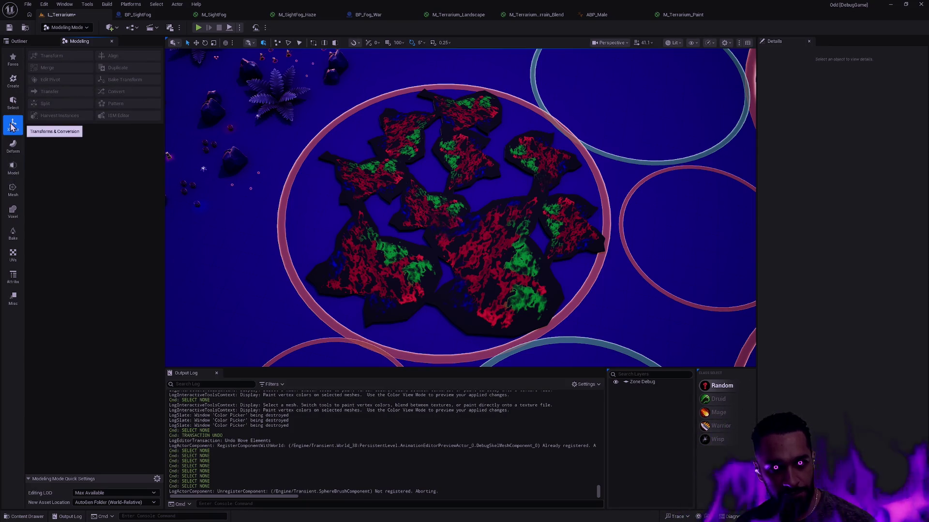
pyautogui.click(15, 196)
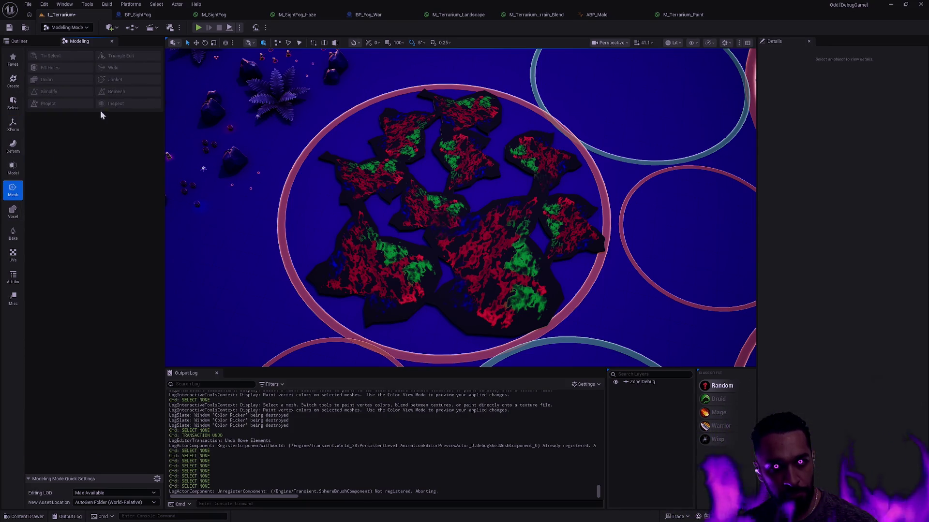
# Reselect the nine terrain pieces and merge them with Mesh Union, accepting the result
pyautogui.click(417, 193)
pyautogui.keyDown('ctrl'); pyautogui.click(415, 256); pyautogui.keyUp('ctrl')
pyautogui.keyDown('ctrl'); pyautogui.click(404, 264); pyautogui.keyUp('ctrl')
pyautogui.keyDown('ctrl'); pyautogui.click(528, 218); pyautogui.keyUp('ctrl')
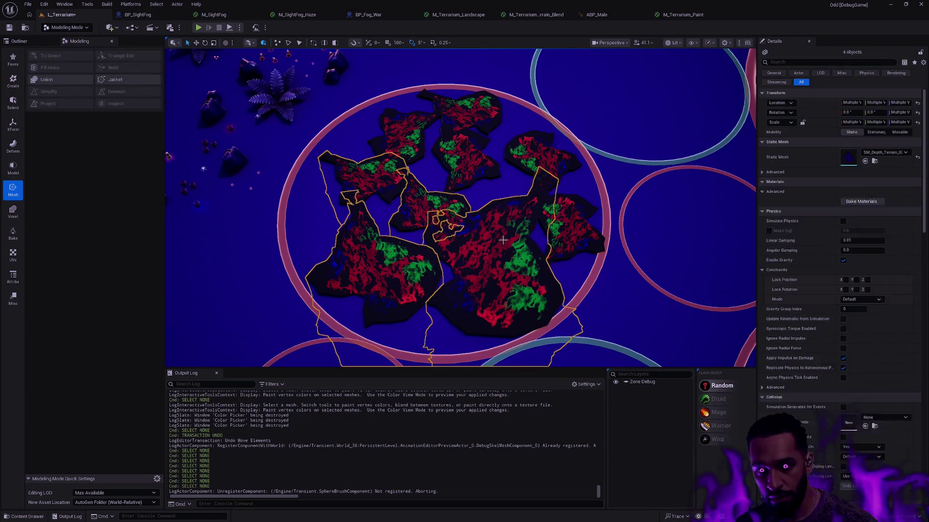
pyautogui.keyDown('ctrl'); pyautogui.click(565, 207); pyautogui.keyUp('ctrl')
pyautogui.keyDown('ctrl'); pyautogui.click(538, 150); pyautogui.keyUp('ctrl')
pyautogui.keyDown('ctrl'); pyautogui.click(464, 155); pyautogui.keyUp('ctrl')
pyautogui.keyDown('ctrl'); pyautogui.click(469, 115); pyautogui.keyUp('ctrl')
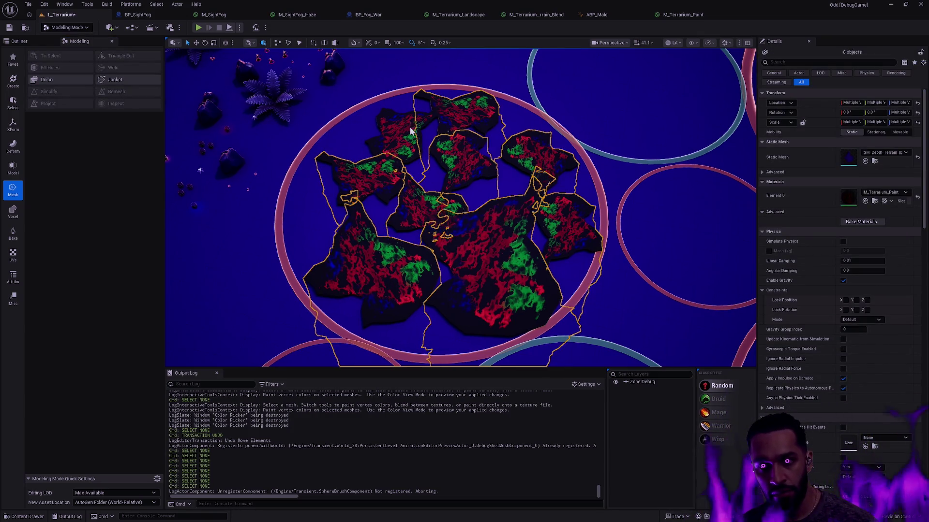
pyautogui.keyDown('ctrl'); pyautogui.click(399, 126); pyautogui.keyUp('ctrl')
pyautogui.click(71, 80)
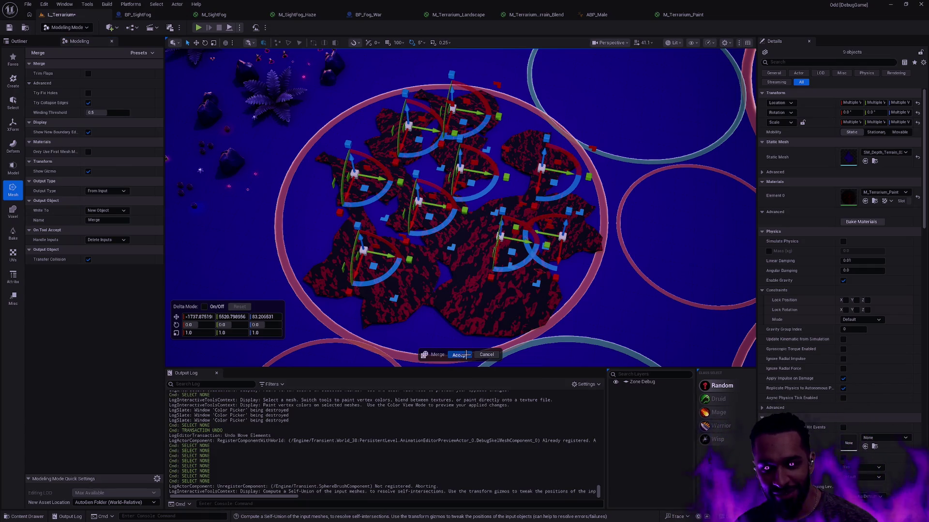
pyautogui.click(459, 355)
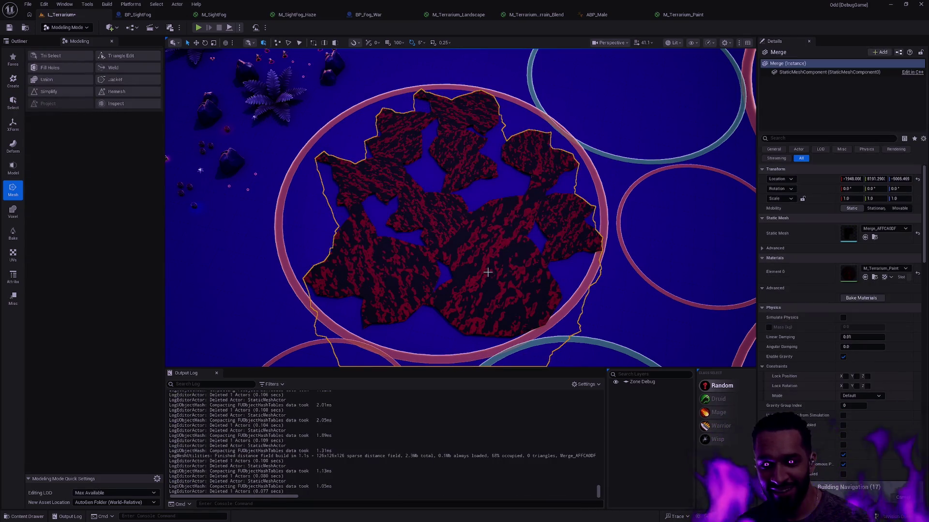
# Inspect the merged terrain, remesh it to a 59379 target triangle count, and enter Mesh Paint Mode
pyautogui.scroll(10, 475, 270)
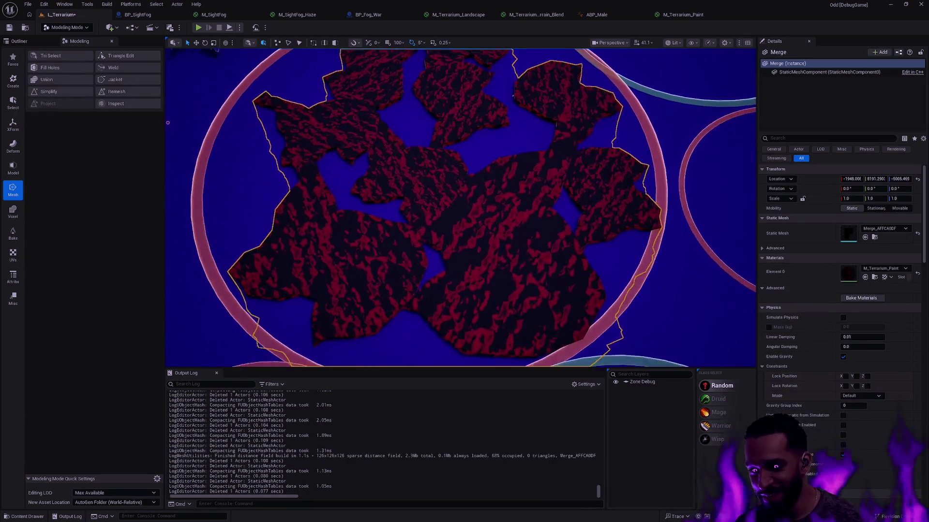
pyautogui.scroll(-10, 475, 269)
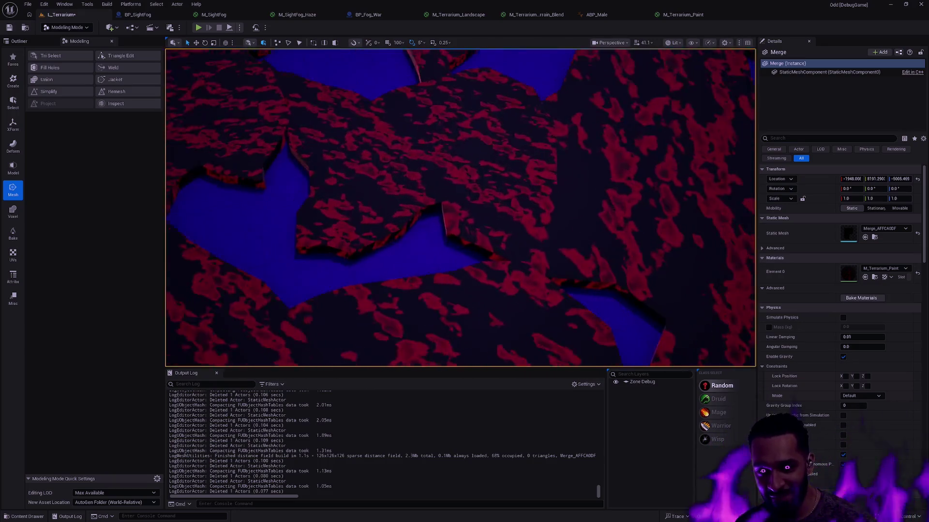
pyautogui.moveTo(240, 150)
pyautogui.mouseDown()
pyautogui.moveTo(252, 136)
pyautogui.moveTo(261, 145)
pyautogui.moveTo(247, 159)
pyautogui.moveTo(240, 150)
pyautogui.mouseUp()
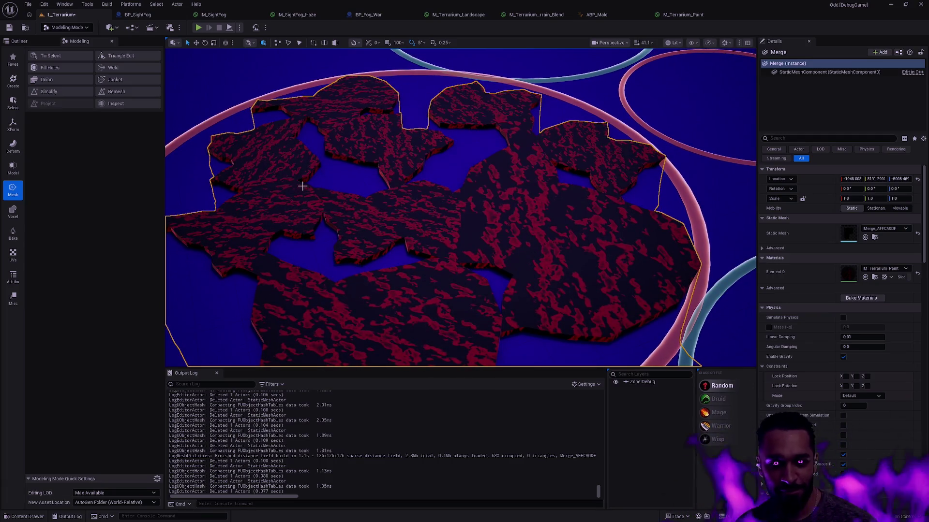
pyautogui.click(122, 93)
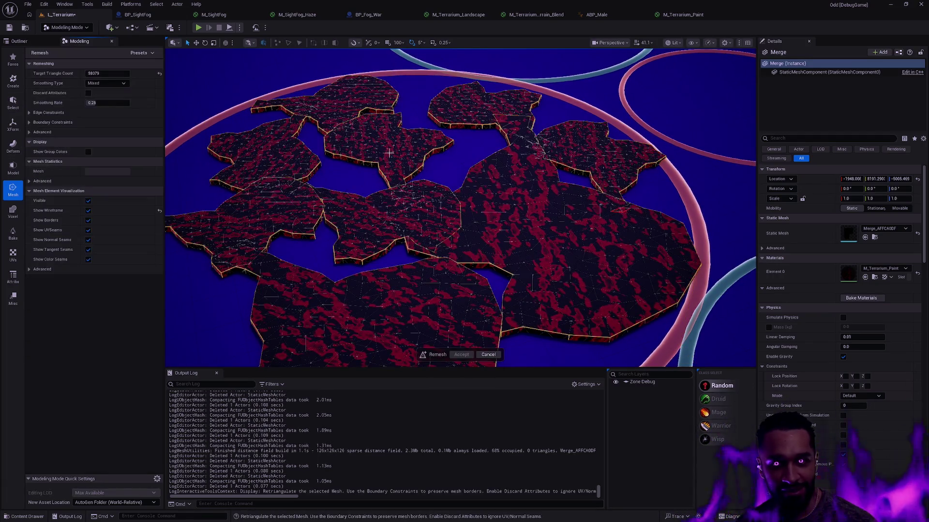
pyautogui.click(461, 355)
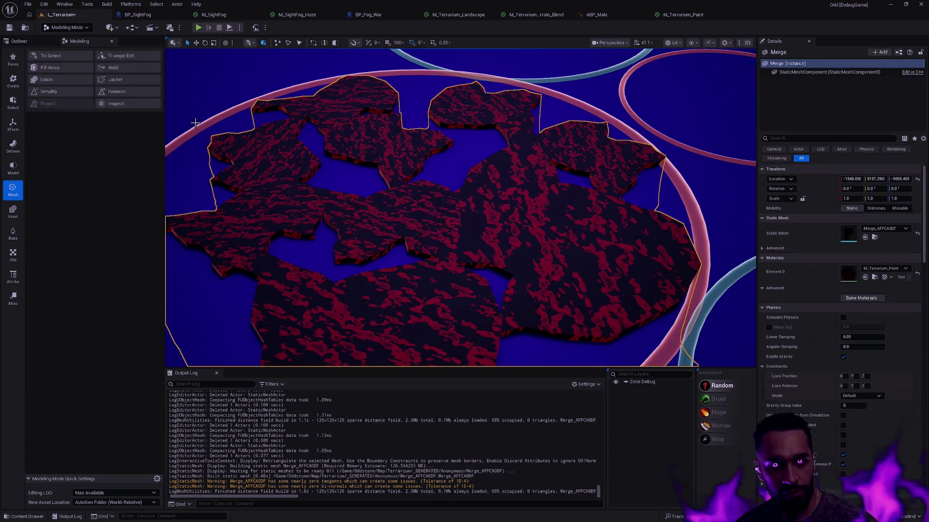
pyautogui.hotkey('shift', '4')
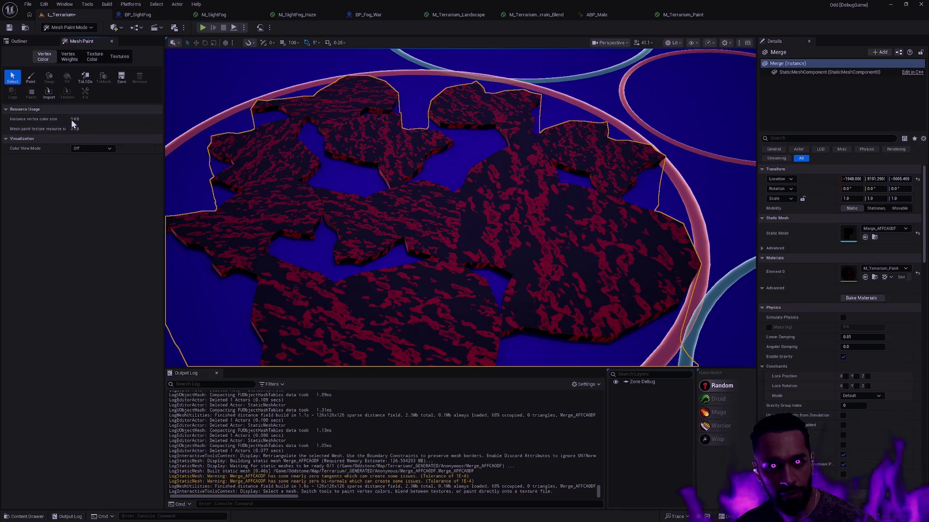
# Fill the terrain's vertex colours black on all channels, then exclude the Red channel from painting
pyautogui.click(34, 82)
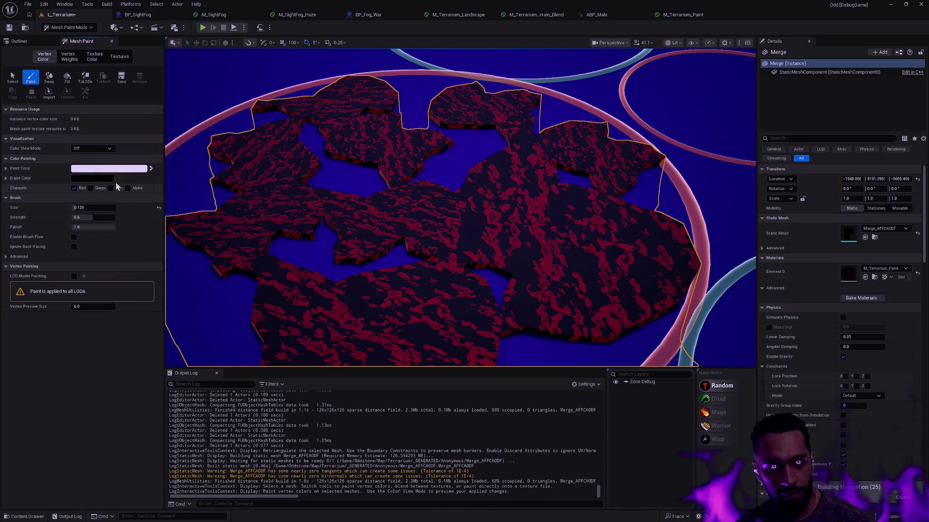
pyautogui.click(150, 169)
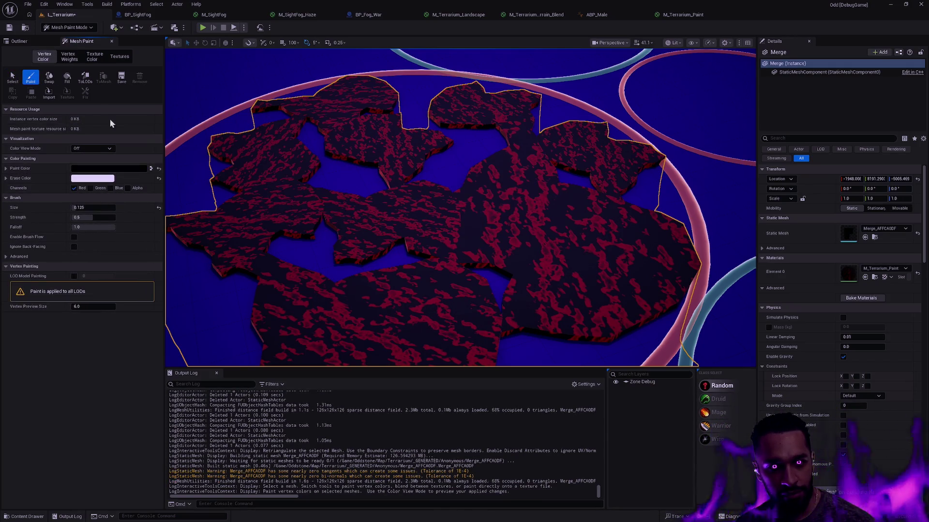
pyautogui.click(69, 76)
pyautogui.click(101, 187)
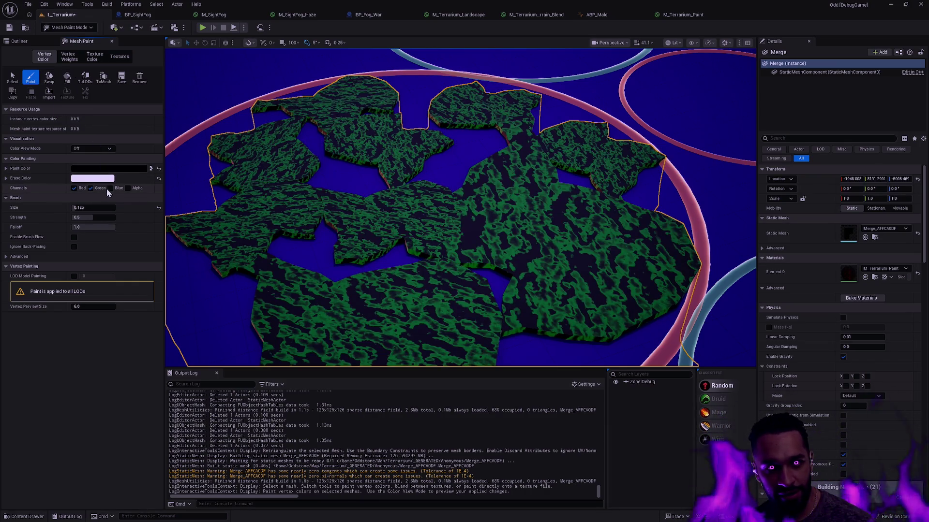
pyautogui.click(128, 188)
pyautogui.click(67, 77)
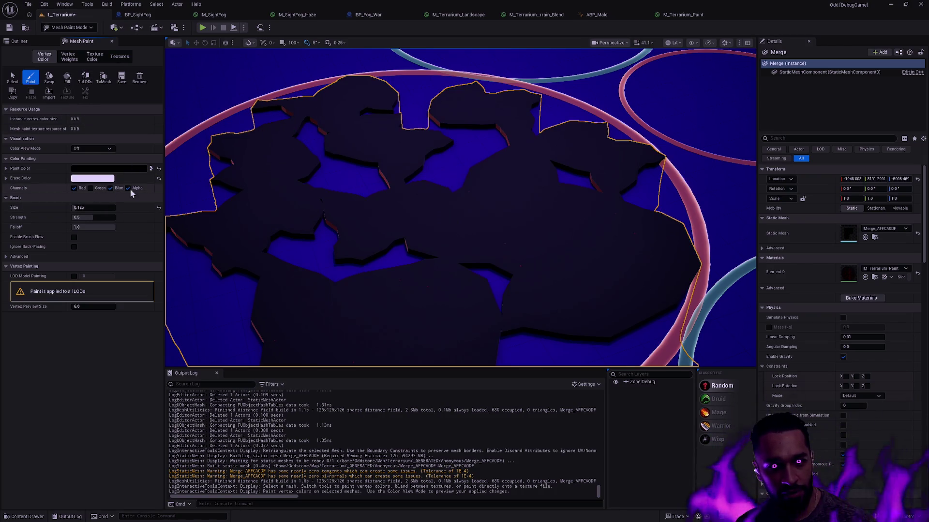
pyautogui.click(81, 189)
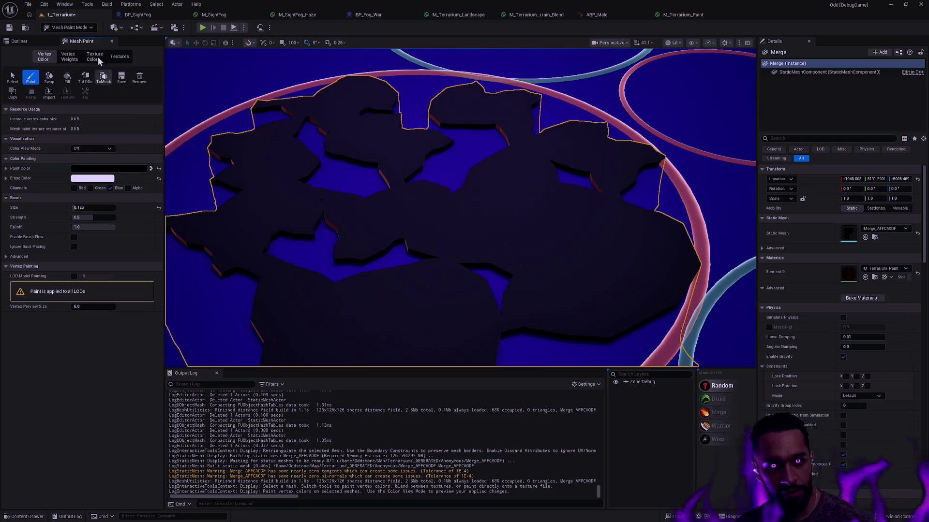
# Paint a first test stroke, check the RGB vertex colour preview, and switch the paint colour to pale pink
pyautogui.scroll(-5, 508, 244)
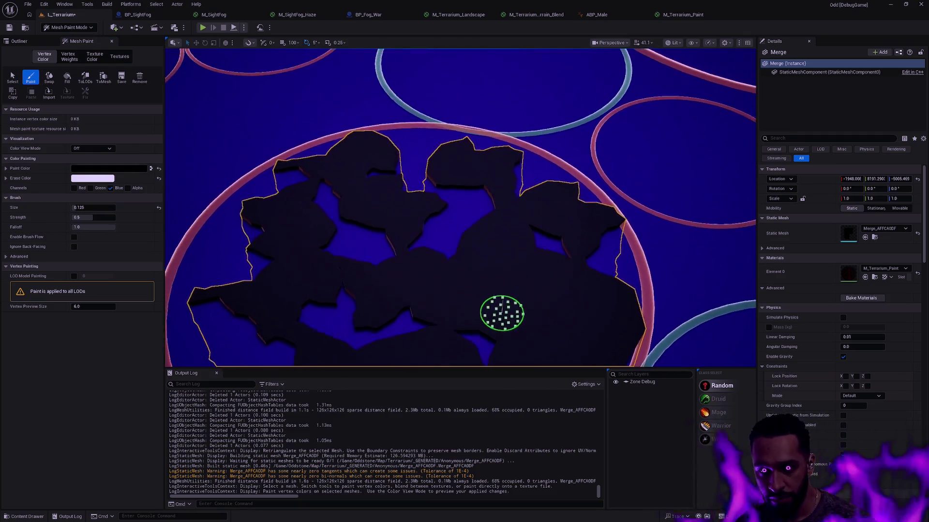
pyautogui.moveTo(306, 252)
pyautogui.mouseDown()
pyautogui.moveTo(292, 261)
pyautogui.moveTo(296, 231)
pyautogui.mouseUp()
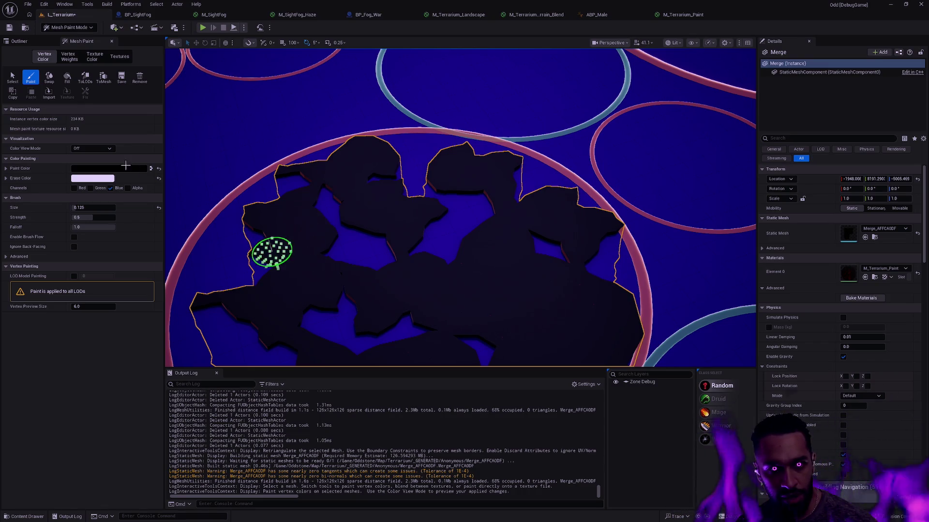
pyautogui.click(101, 154)
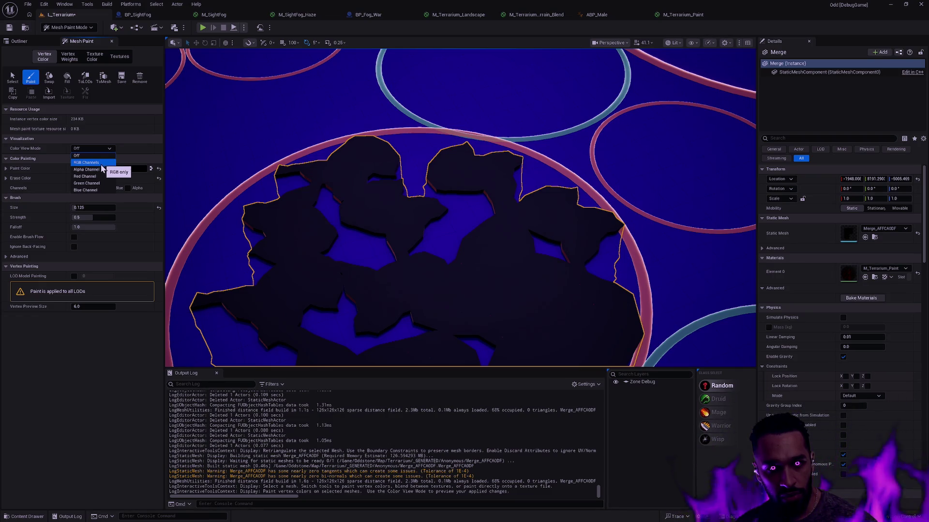
pyautogui.click(99, 164)
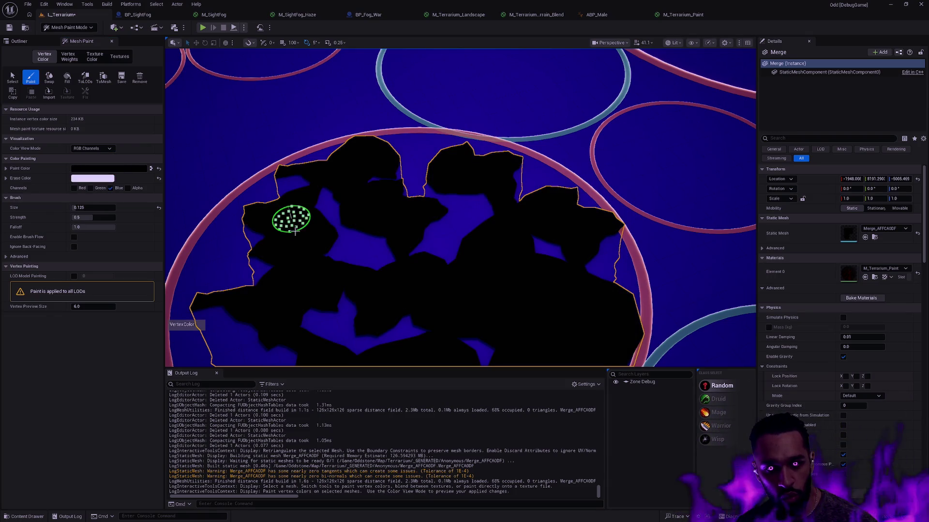
pyautogui.click(152, 170)
pyautogui.click(95, 148)
pyautogui.click(83, 156)
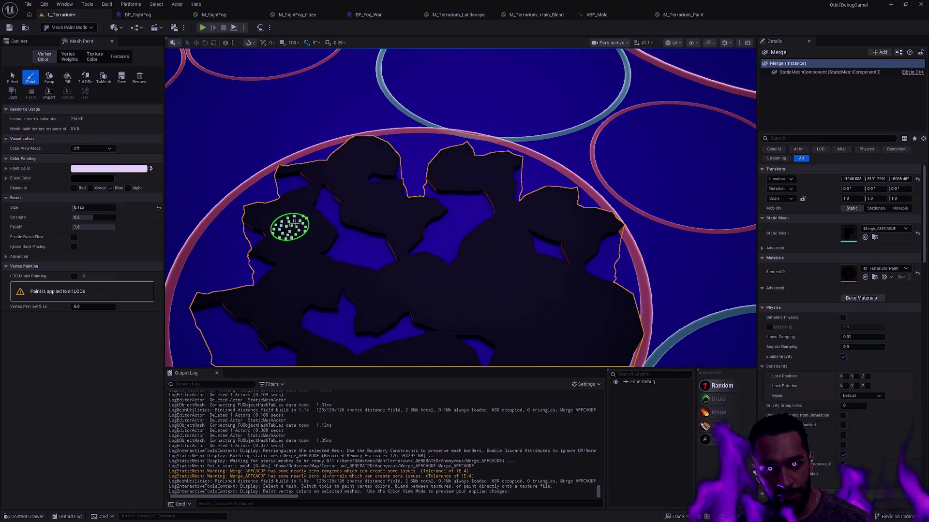
# Paint pale streaks down the terrain's left side and across toward the centre and right
pyautogui.moveTo(297, 236)
pyautogui.mouseDown()
pyautogui.moveTo(300, 268)
pyautogui.moveTo(288, 250)
pyautogui.mouseUp()
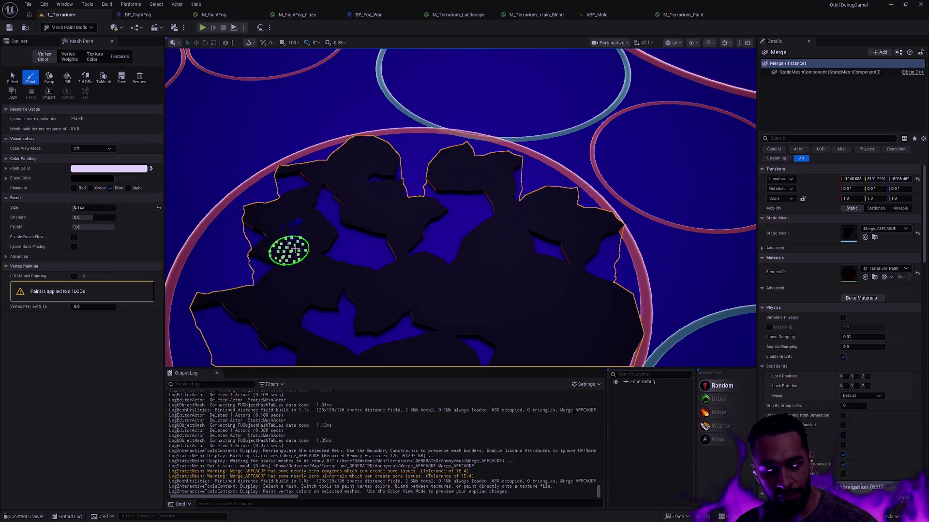
pyautogui.scroll(5, 343, 289)
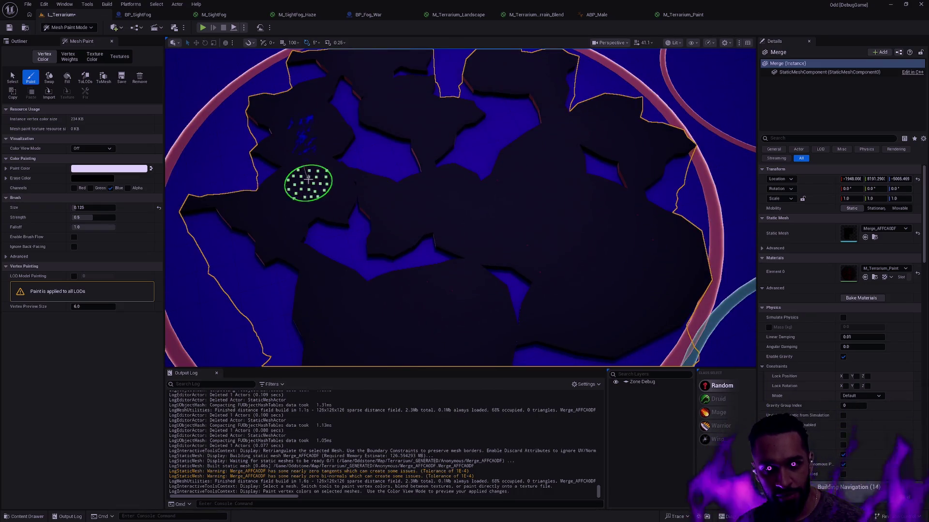
pyautogui.moveTo(304, 153)
pyautogui.mouseDown()
pyautogui.moveTo(311, 176)
pyautogui.moveTo(353, 191)
pyautogui.moveTo(287, 204)
pyautogui.mouseUp()
pyautogui.moveTo(340, 194); pyautogui.dragTo(418, 207)
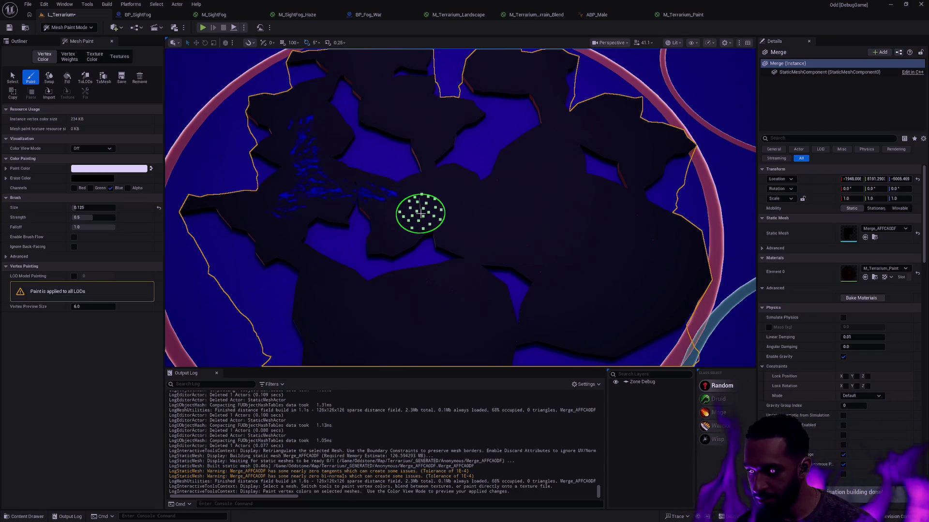
pyautogui.moveTo(400, 219)
pyautogui.mouseDown()
pyautogui.moveTo(458, 213)
pyautogui.moveTo(396, 220)
pyautogui.moveTo(448, 215)
pyautogui.mouseUp()
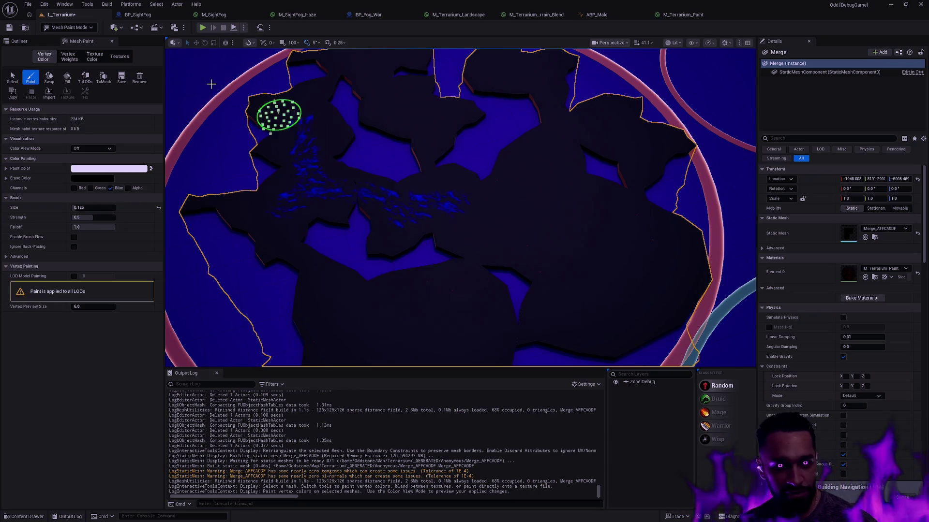
pyautogui.click(44, 5)
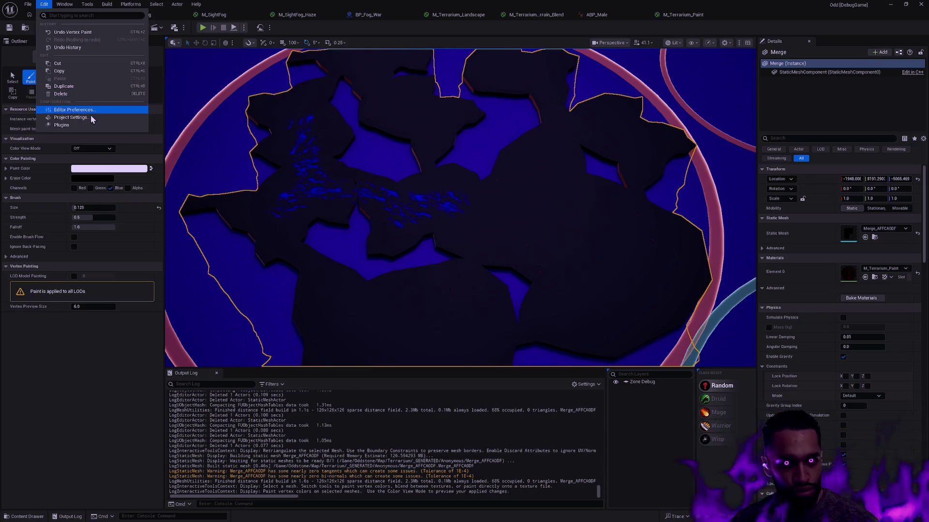
# Search the Project Settings, glance back at the L_Terrarium level, then close Project Settings
pyautogui.click(145, 121)
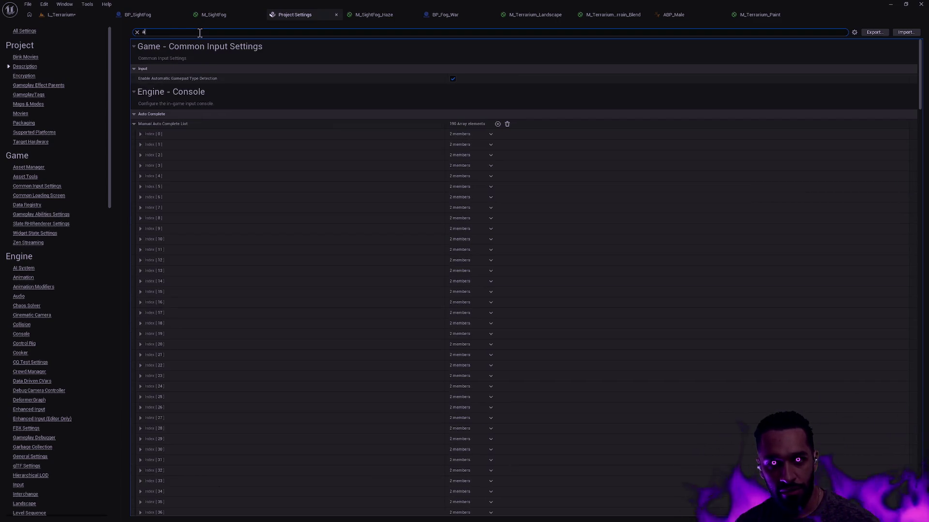
pyautogui.press('BackSpace')
pyautogui.write('r')
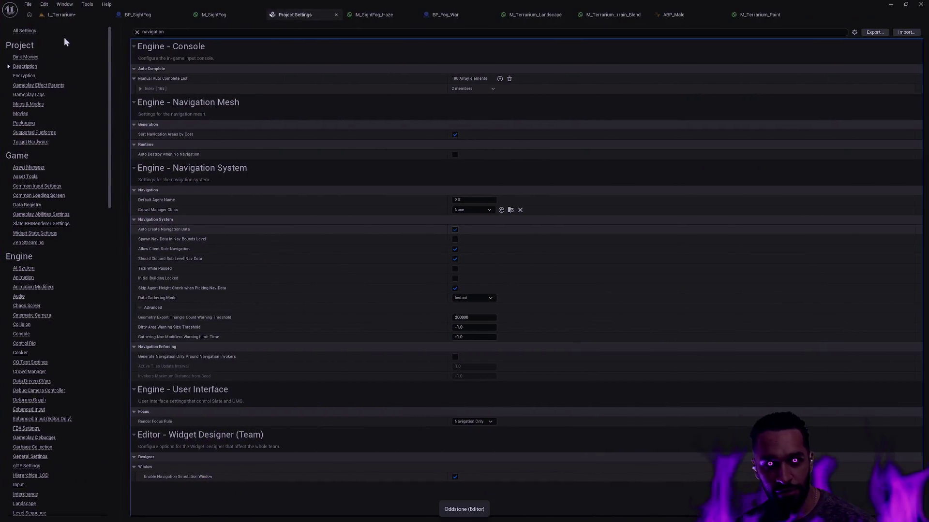
pyautogui.click(59, 14)
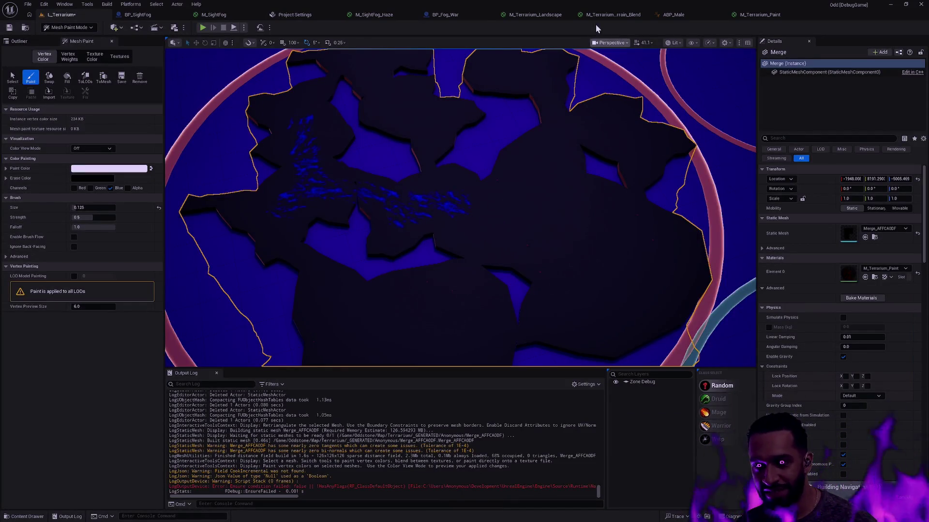
pyautogui.click(292, 16)
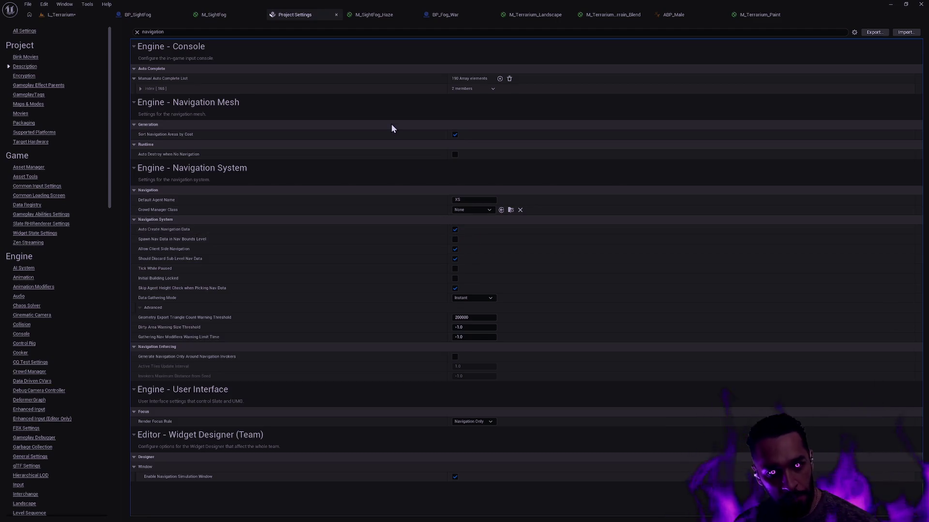
pyautogui.click(336, 15)
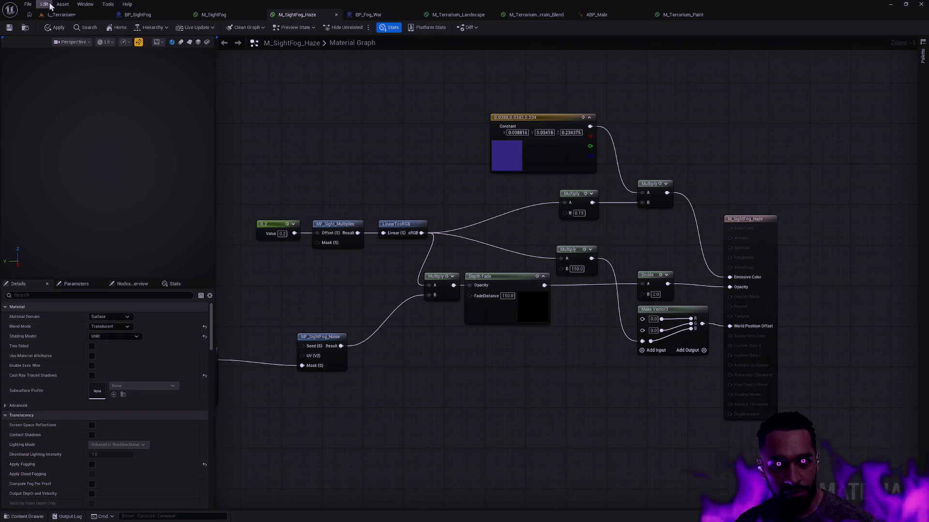
# In Editor Preferences, untick Update Navigation Automatically, then return to the L_Terrarium level
pyautogui.click(44, 4)
pyautogui.click(96, 57)
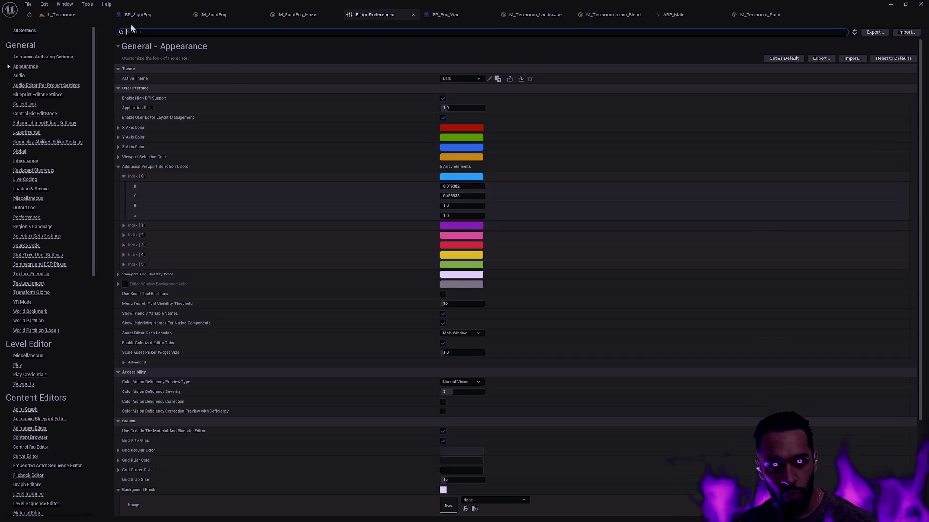
pyautogui.write('navigation')
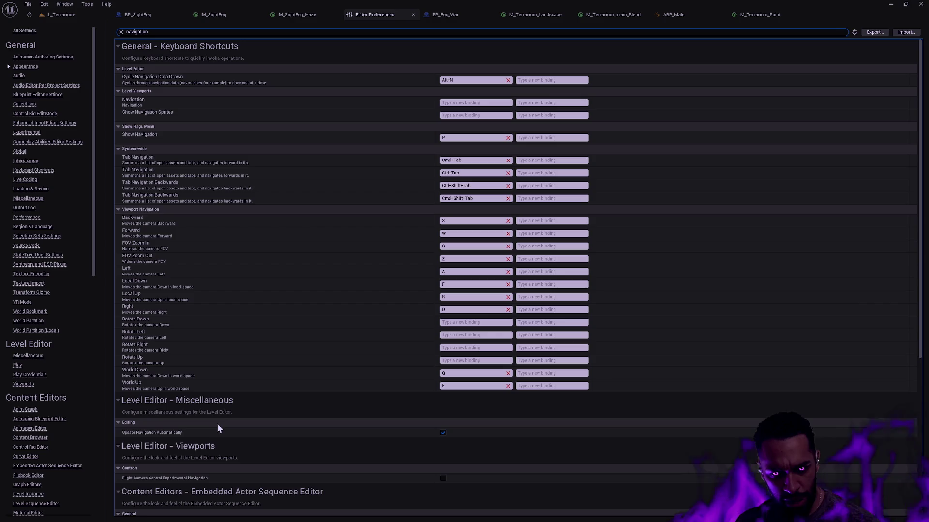
pyautogui.click(443, 433)
pyautogui.click(98, 15)
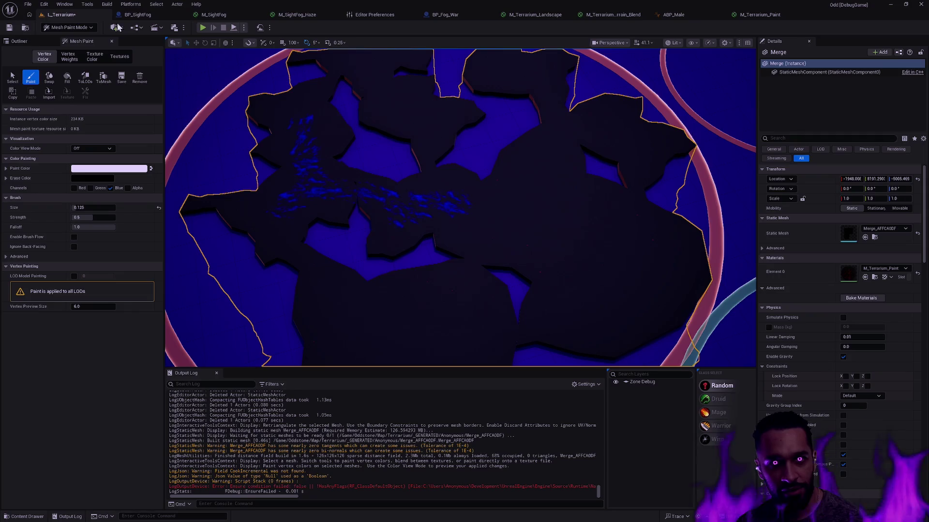
# Paint a blue test stroke across the merged terrain mesh
pyautogui.scroll(3, 659, 227)
pyautogui.moveTo(405, 212)
pyautogui.mouseDown()
pyautogui.moveTo(329, 228)
pyautogui.moveTo(367, 193)
pyautogui.moveTo(304, 218)
pyautogui.mouseUp()
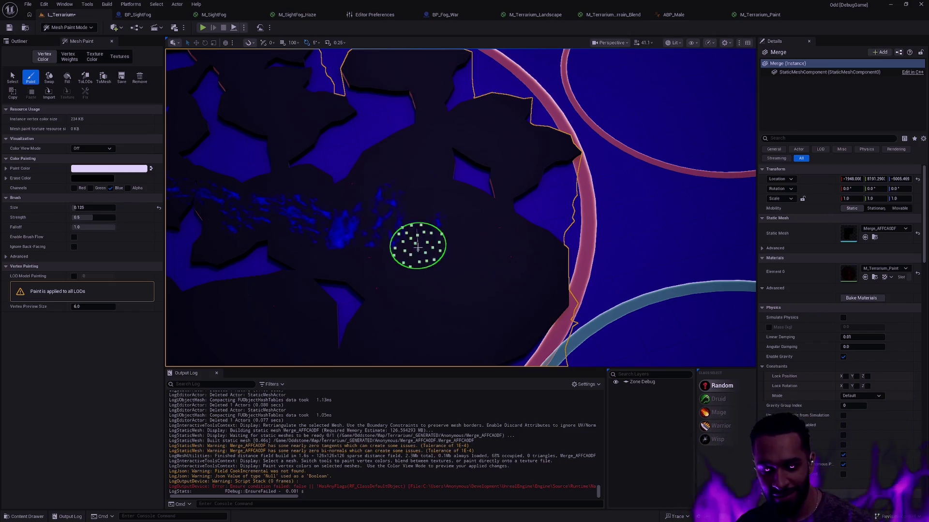
pyautogui.scroll(3, 419, 245)
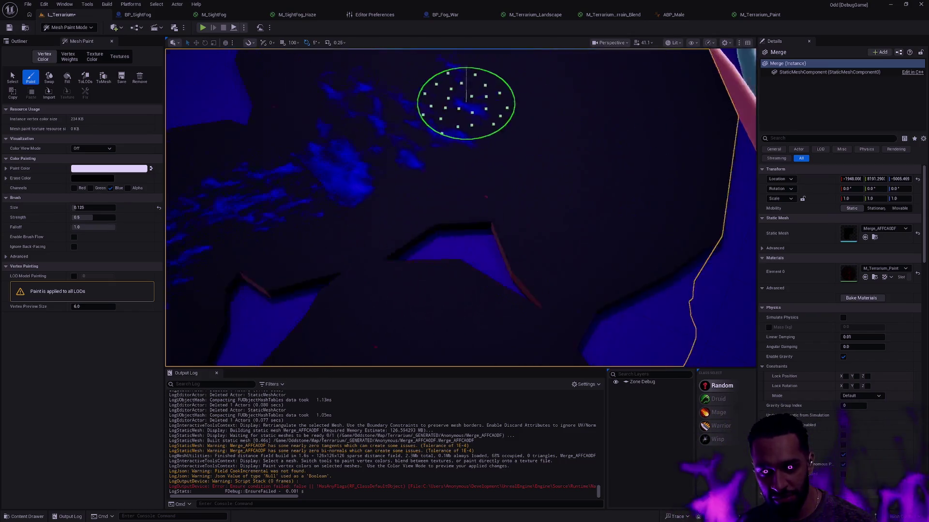
pyautogui.scroll(-3, 557, 194)
pyautogui.scroll(3, 643, 183)
pyautogui.scroll(-5, 667, 174)
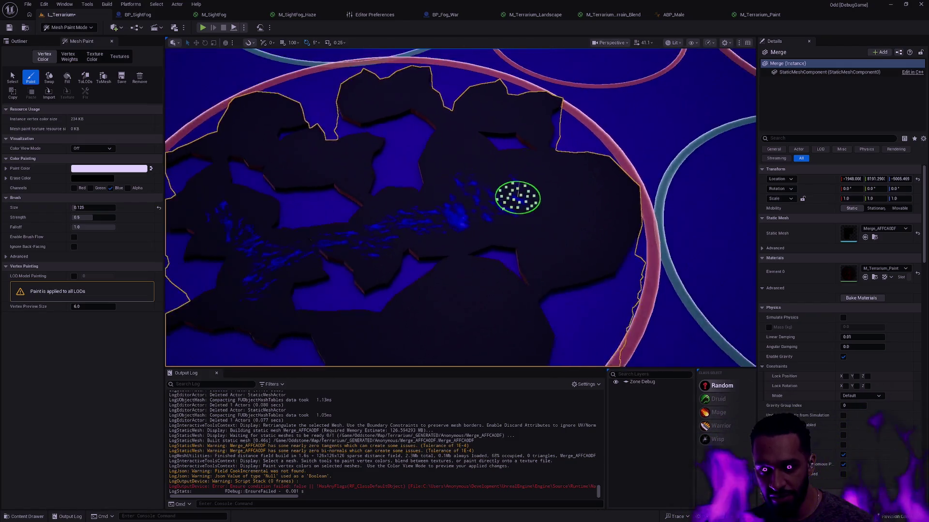
pyautogui.scroll(-4, 484, 223)
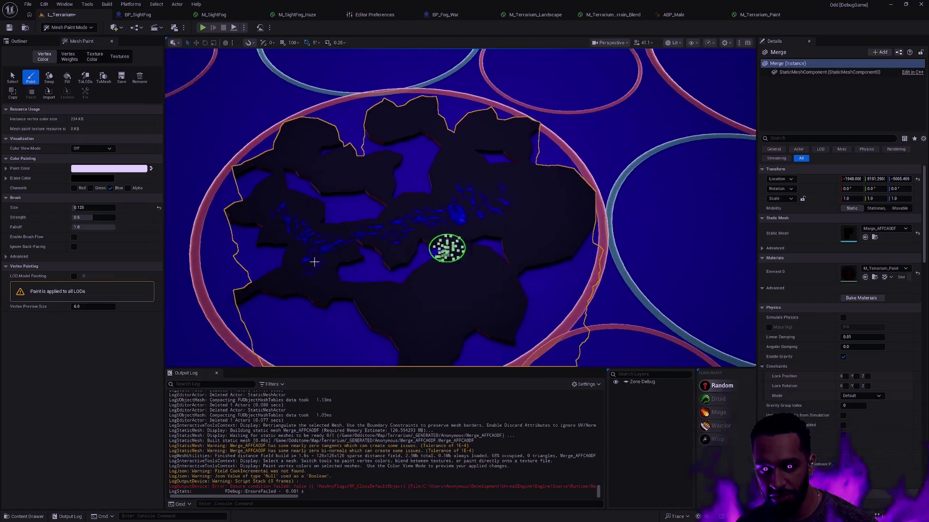
# Return to Selection Mode and undo the paint, fill and merge to restore the separate terrain pieces
pyautogui.hotkey('shift', '1')
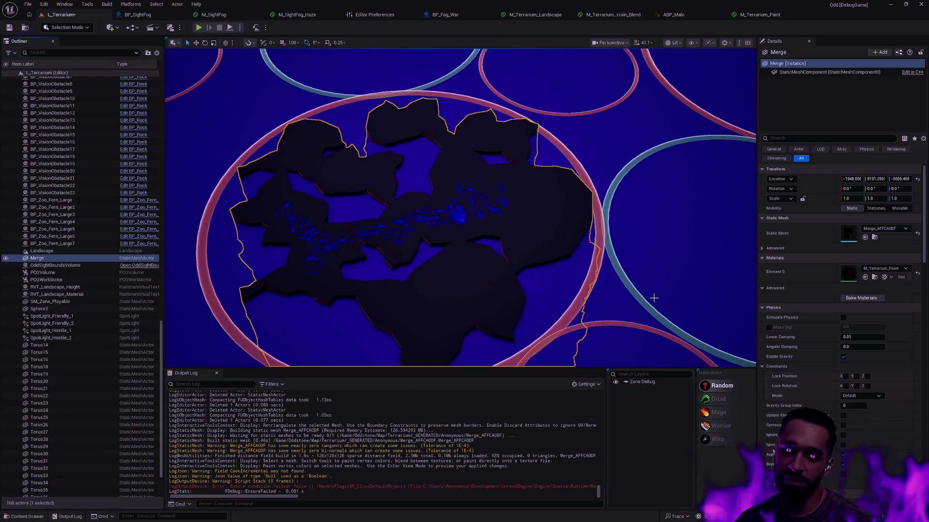
pyautogui.hotkey('ctrl', 'z')
pyautogui.hotkey('ctrl', 'z')
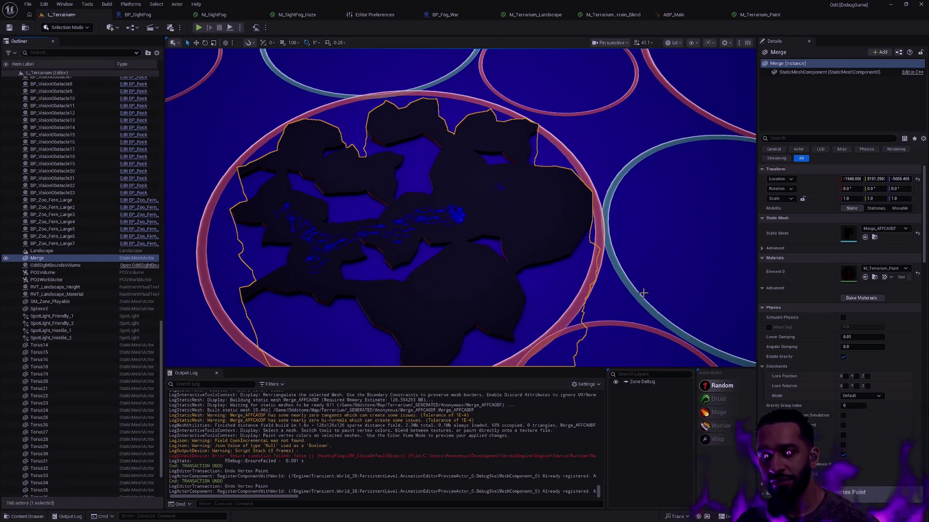
pyautogui.hotkey('ctrl', 'z')
pyautogui.hotkey('ctrl', 'z')
pyautogui.hotkey('ctrl', 'z')
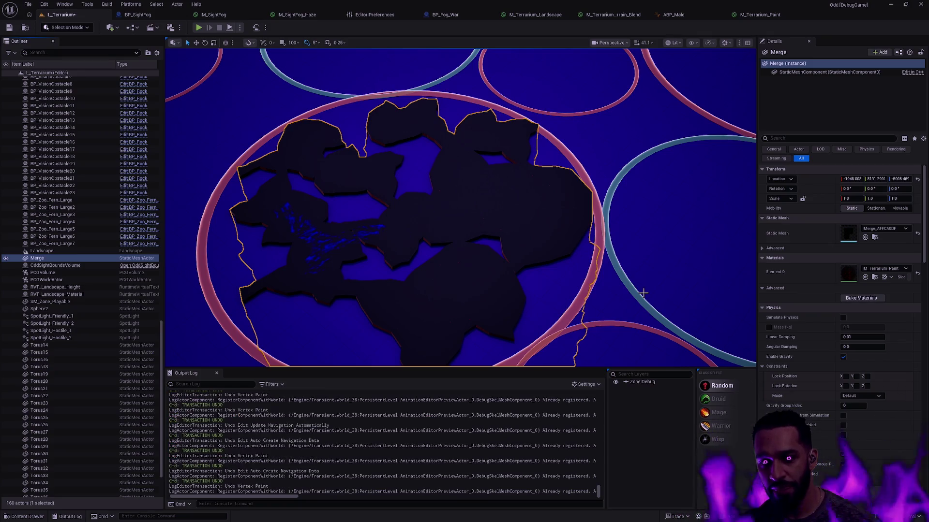
pyautogui.hotkey('ctrl', 'z')
pyautogui.hotkey('ctrl', 'z')
pyautogui.hotkey('ctrl', 'z')
pyautogui.hotkey('ctrl', 'z')
pyautogui.hotkey('ctrl', 'z')
pyautogui.hotkey('ctrl', 'z')
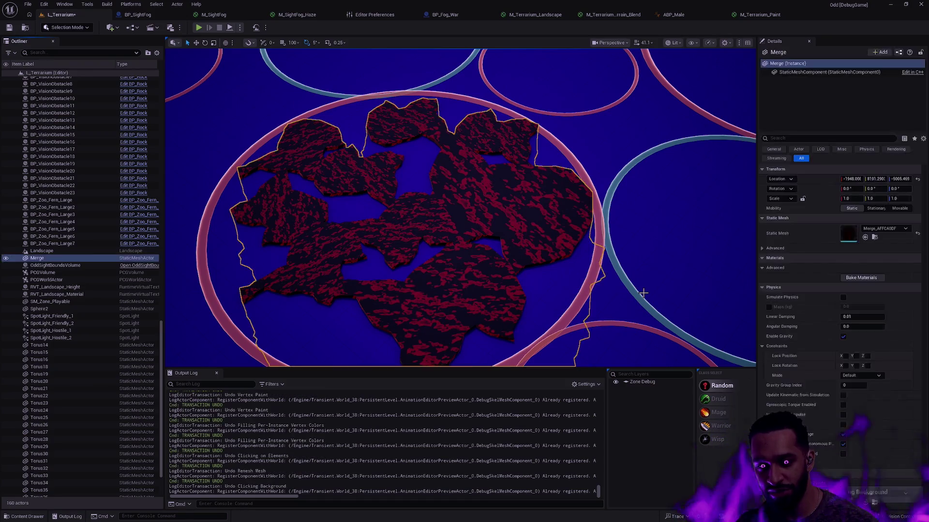
# Select the SM_Depth_Terrain_7 piece and start a Play-In-Editor session with Alt+P
pyautogui.press('Escape')
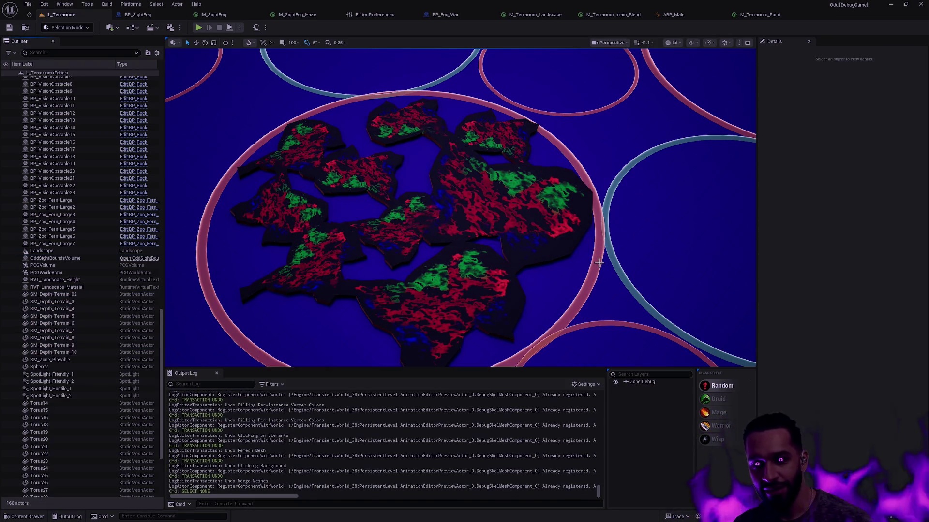
pyautogui.click(490, 227)
pyautogui.rightClick(490, 227)
pyautogui.press('Escape')
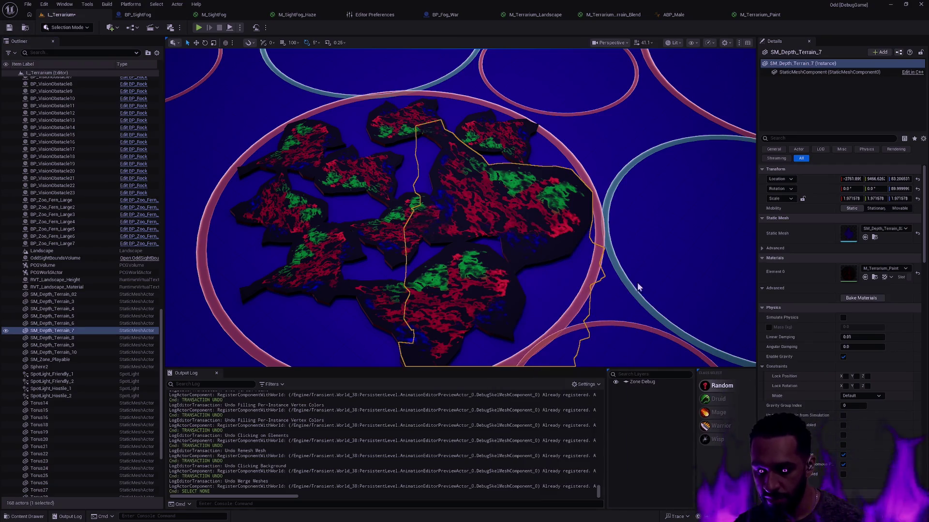
pyautogui.hotkey('alt', 'p')
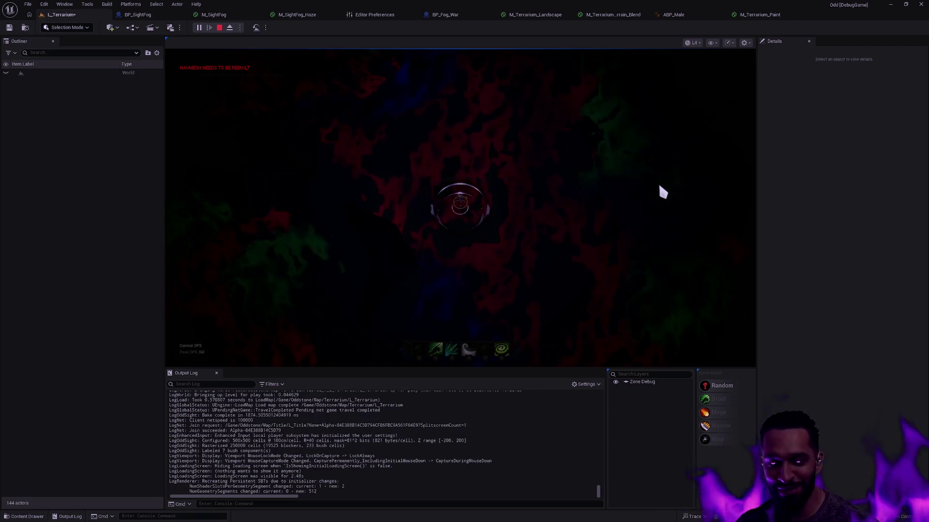
# Walk the character around the red-and-green terrain, use the fourth ability (R), then stop the session
pyautogui.rightClick(517, 201)
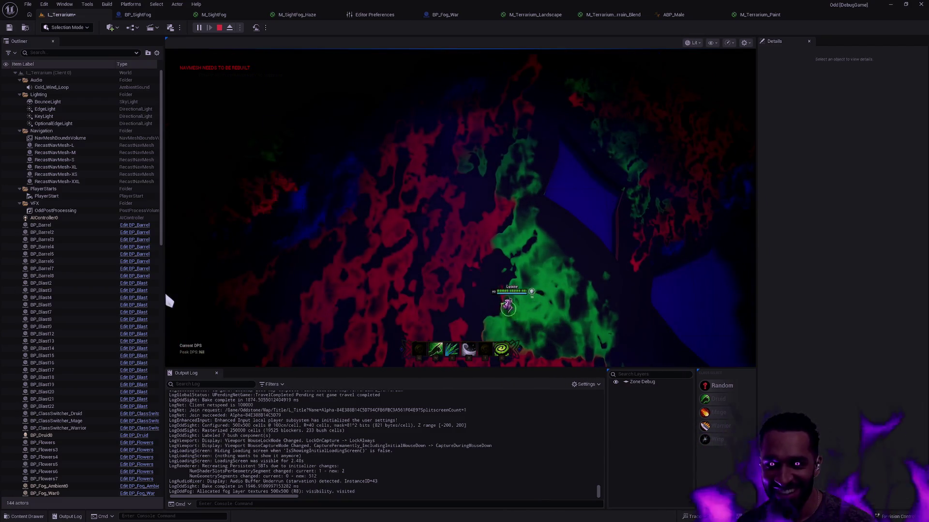
pyautogui.rightClick(481, 275)
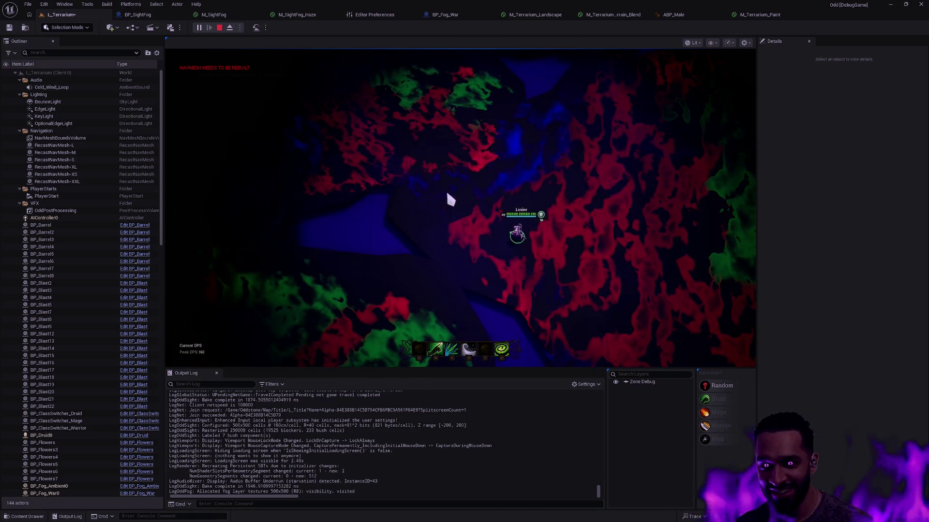
pyautogui.rightClick(442, 163)
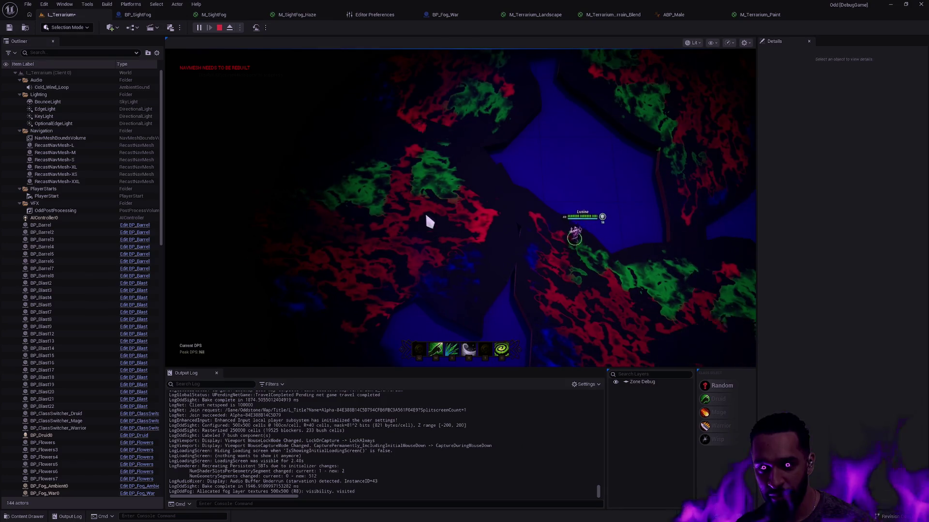
pyautogui.press('r')
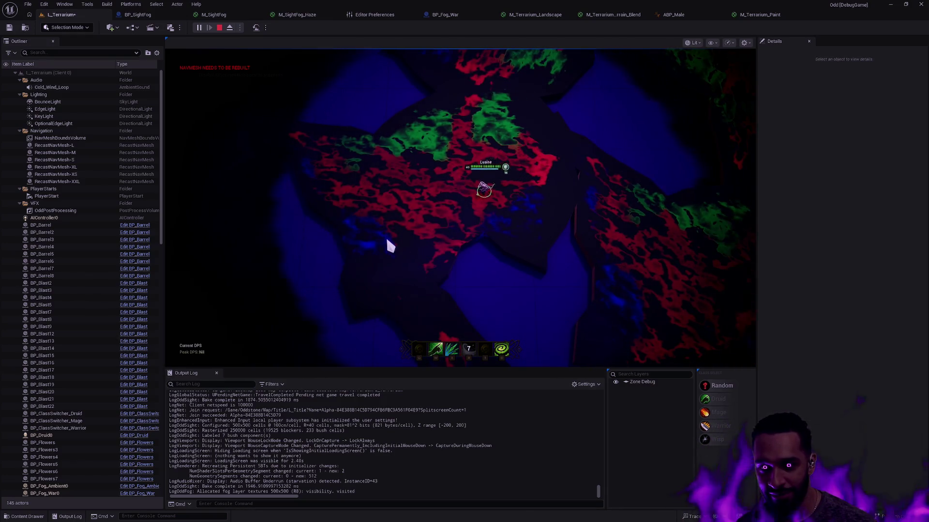
pyautogui.rightClick(408, 272)
pyautogui.rightClick(416, 292)
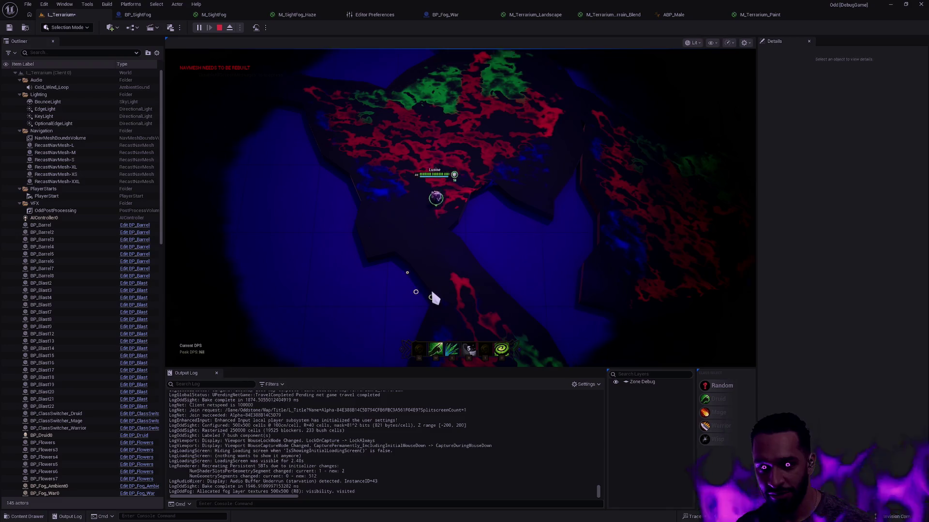
pyautogui.rightClick(487, 251)
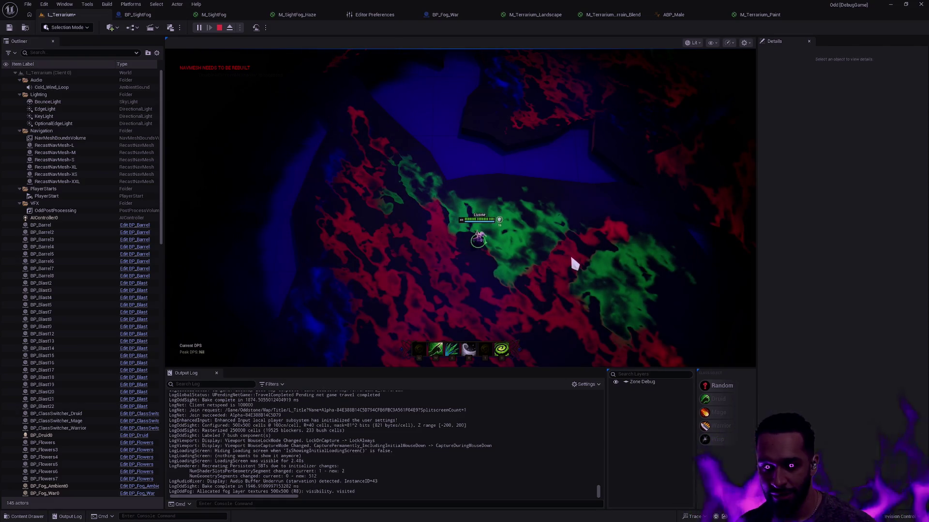
pyautogui.press('Escape')
pyautogui.scroll(-5, 459, 208)
pyautogui.scroll(3, 460, 208)
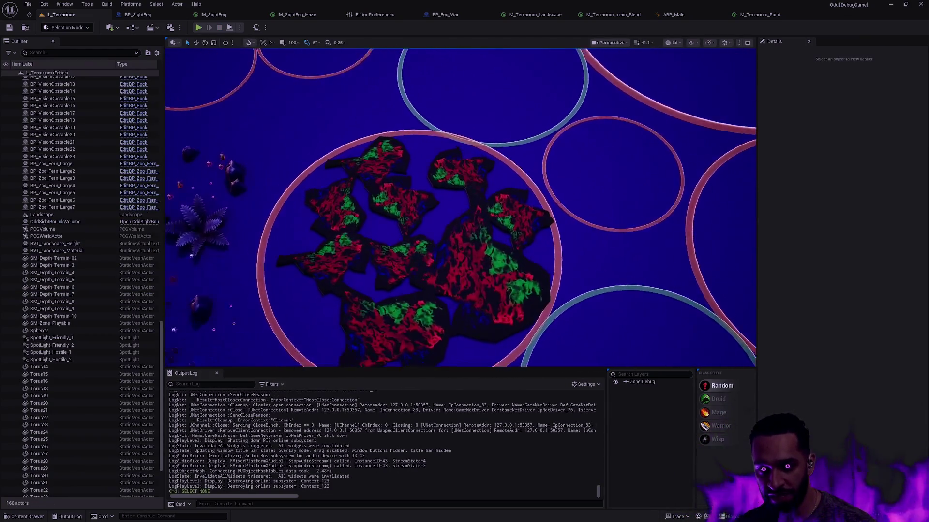
pyautogui.scroll(5, 459, 208)
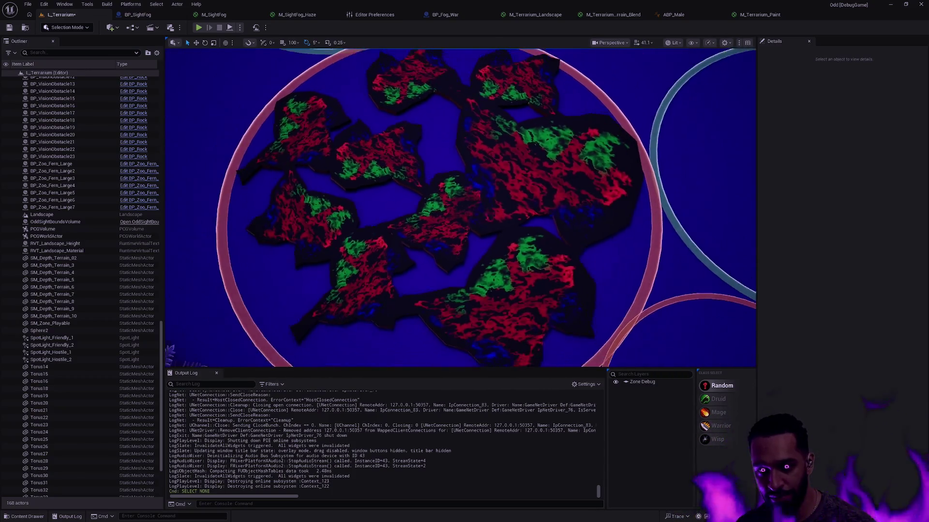
pyautogui.scroll(-4, 459, 208)
pyautogui.scroll(6, 460, 208)
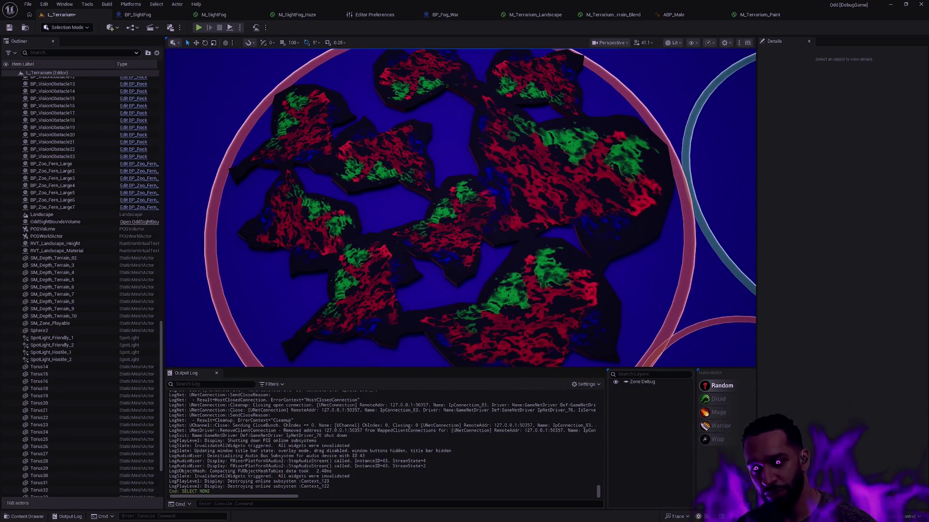
pyautogui.scroll(-6, 460, 208)
pyautogui.press('Up')
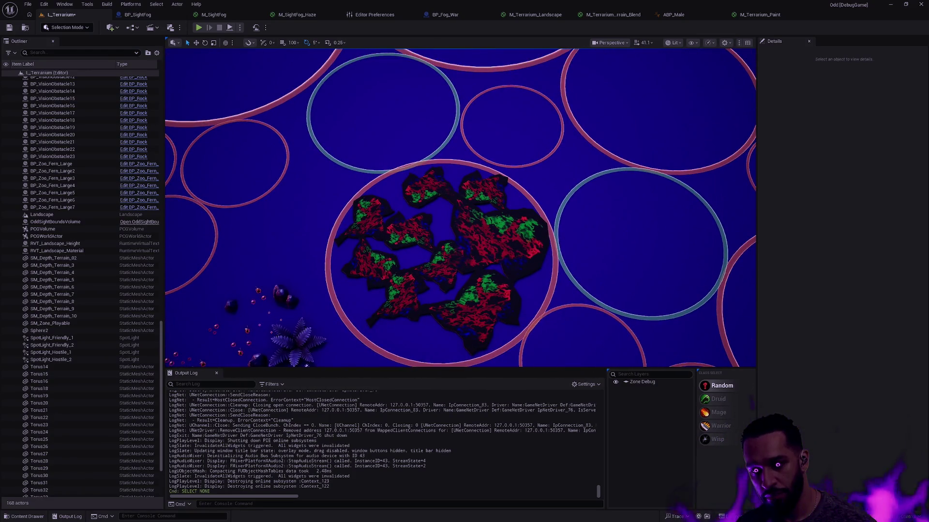
pyautogui.scroll(8, 459, 208)
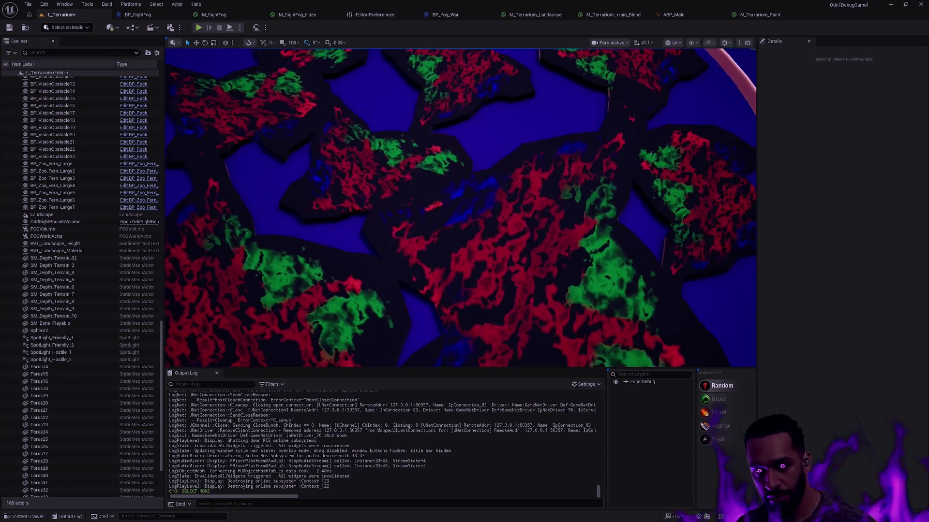
pyautogui.press('Right')
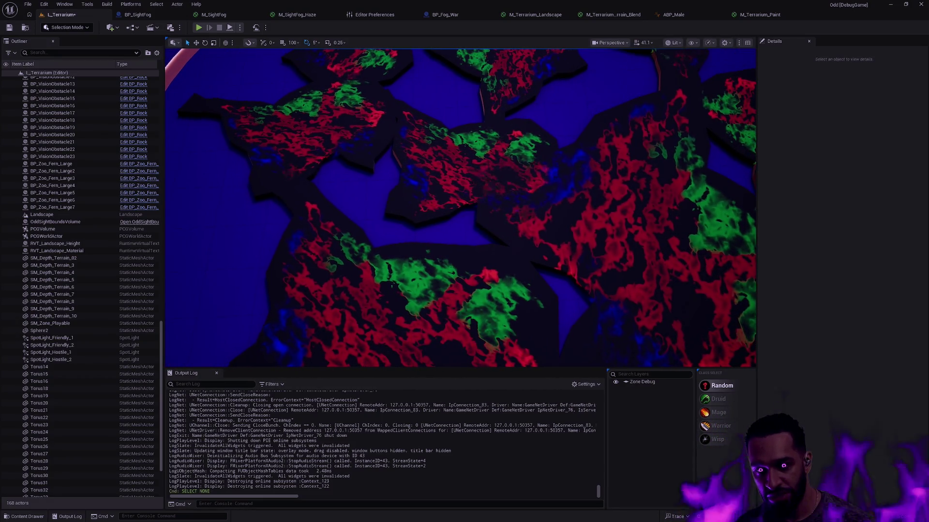
pyautogui.scroll(-8, 567, 224)
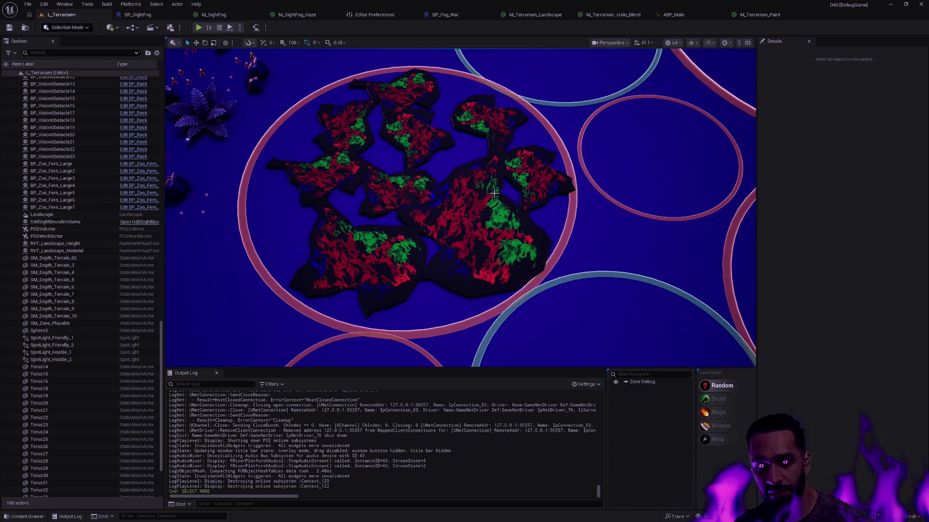
pyautogui.scroll(8, 494, 194)
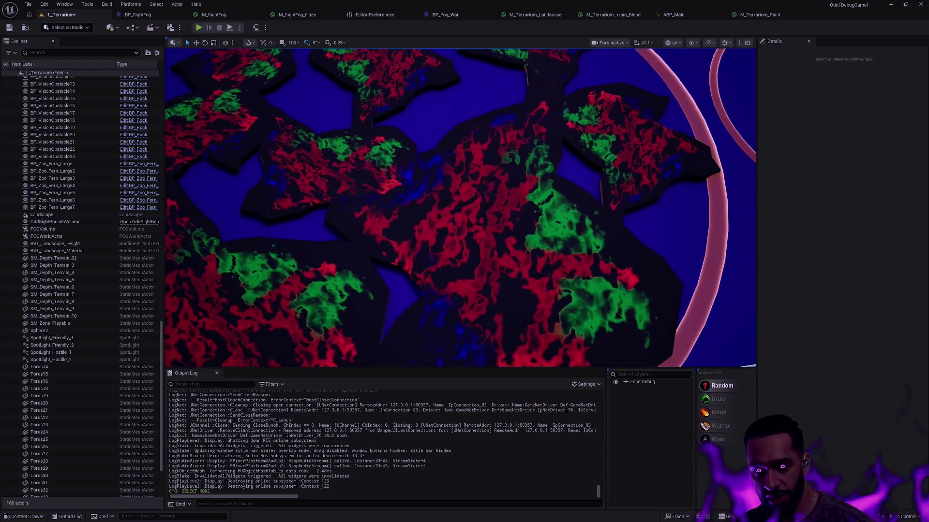
pyautogui.scroll(-8, 460, 208)
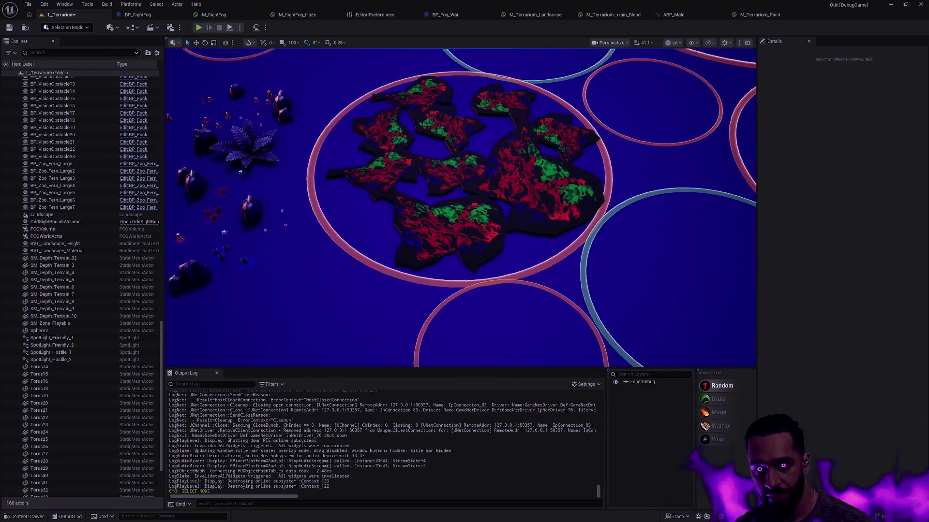
pyautogui.moveTo(459, 208)
pyautogui.mouseDown()
pyautogui.moveTo(416, 213)
pyautogui.moveTo(455, 208)
pyautogui.moveTo(457, 169)
pyautogui.moveTo(457, 202)
pyautogui.mouseUp()
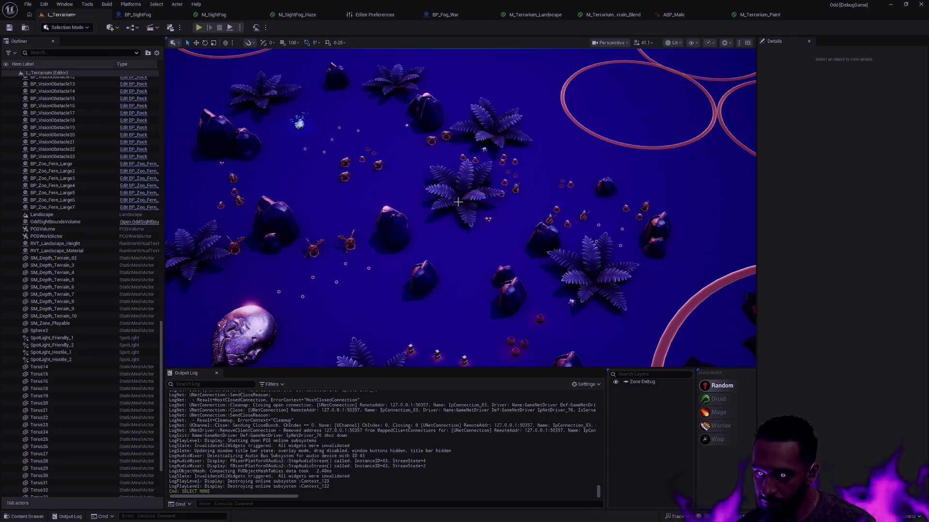
pyautogui.moveTo(586, 227)
pyautogui.mouseDown()
pyautogui.moveTo(629, 220)
pyautogui.moveTo(571, 227)
pyautogui.moveTo(542, 202)
pyautogui.moveTo(533, 221)
pyautogui.mouseUp()
pyautogui.click(533, 221)
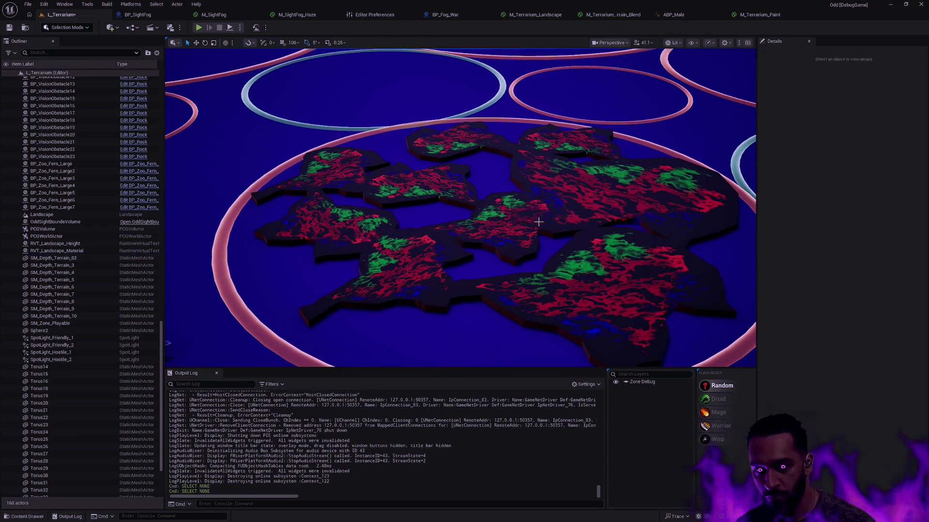
pyautogui.click(760, 15)
# Spread the blend nodes apart, shifting five Mask/Add nodes down-right and Subtract/Mask (R) up-left
pyautogui.moveTo(738, 215); pyautogui.dragTo(726, 106)
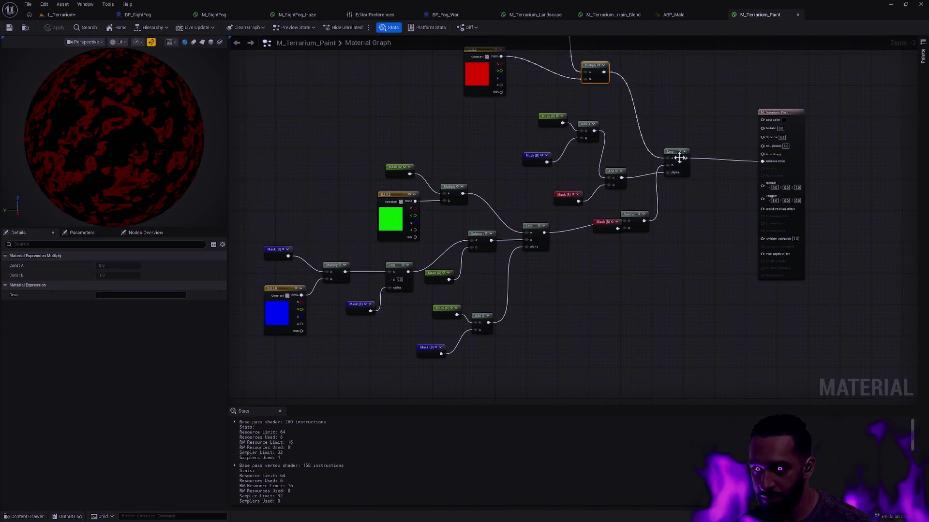
pyautogui.scroll(-2, 617, 184)
pyautogui.scroll(1, 617, 185)
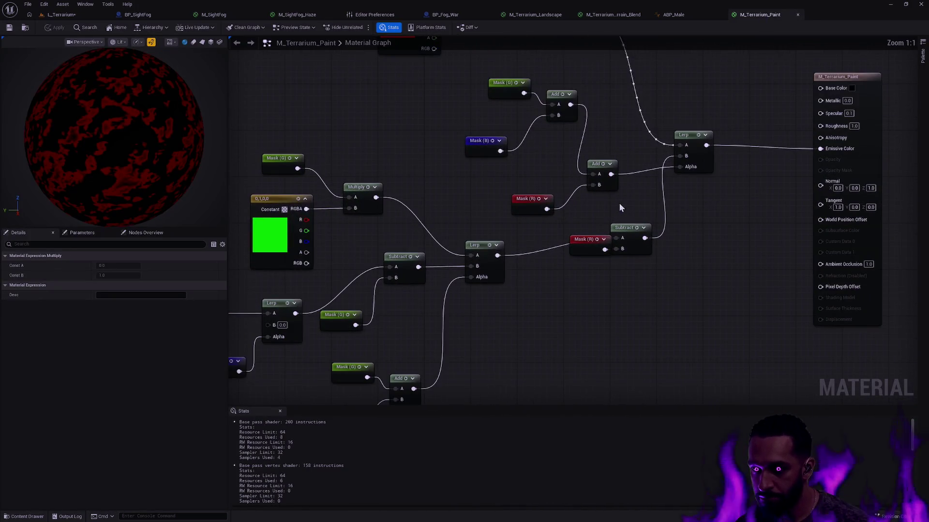
pyautogui.moveTo(619, 202); pyautogui.dragTo(481, 80)
pyautogui.moveTo(602, 175); pyautogui.dragTo(684, 349)
pyautogui.moveTo(588, 215)
pyautogui.mouseDown()
pyautogui.moveTo(651, 256)
pyautogui.moveTo(581, 175)
pyautogui.moveTo(516, 207)
pyautogui.mouseUp()
pyautogui.click(534, 183)
# Raise the left node cluster, shift Mask/Add nodes left and the output right, then jump to Vertex Color
pyautogui.scroll(-5, 512, 205)
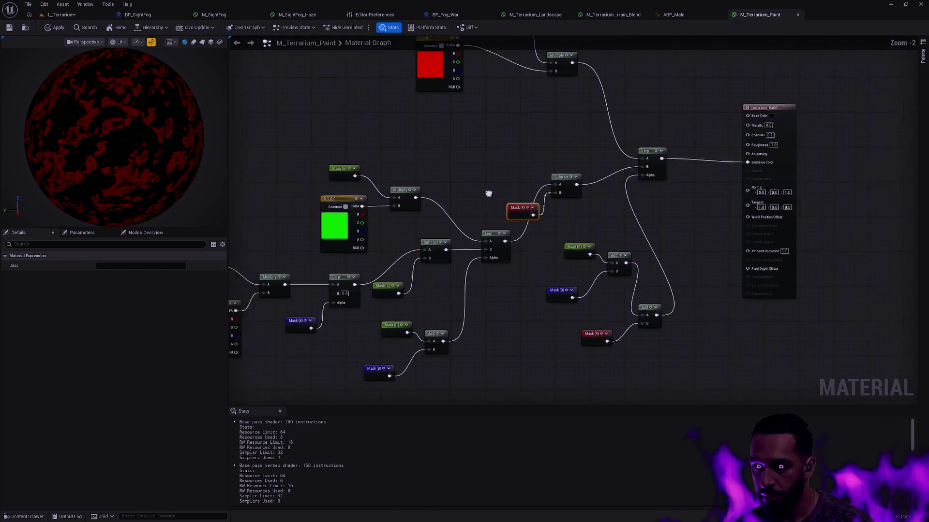
pyautogui.moveTo(598, 338); pyautogui.dragTo(332, 161)
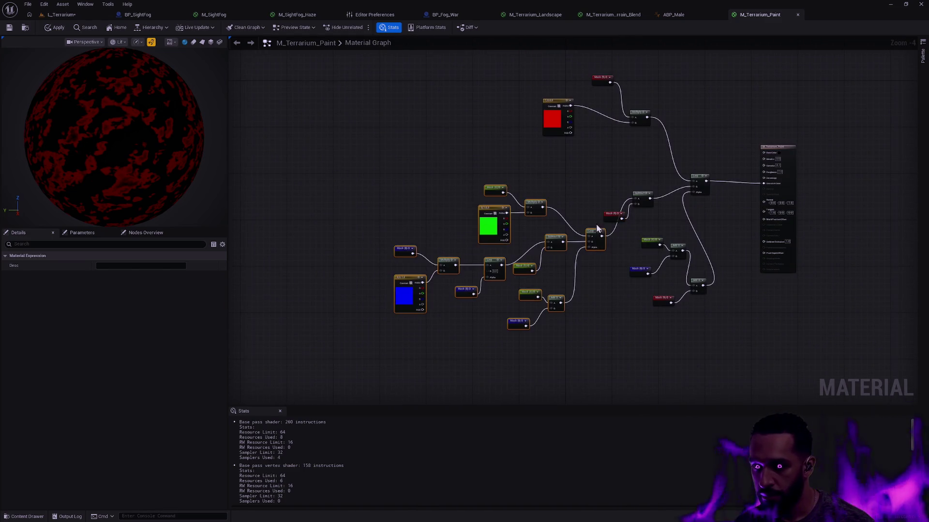
pyautogui.moveTo(594, 231); pyautogui.dragTo(582, 181)
pyautogui.click(610, 259)
pyautogui.moveTo(611, 240); pyautogui.dragTo(697, 317)
pyautogui.moveTo(653, 251); pyautogui.dragTo(619, 251)
pyautogui.moveTo(753, 152); pyautogui.dragTo(824, 143)
pyautogui.scroll(1, 702, 201)
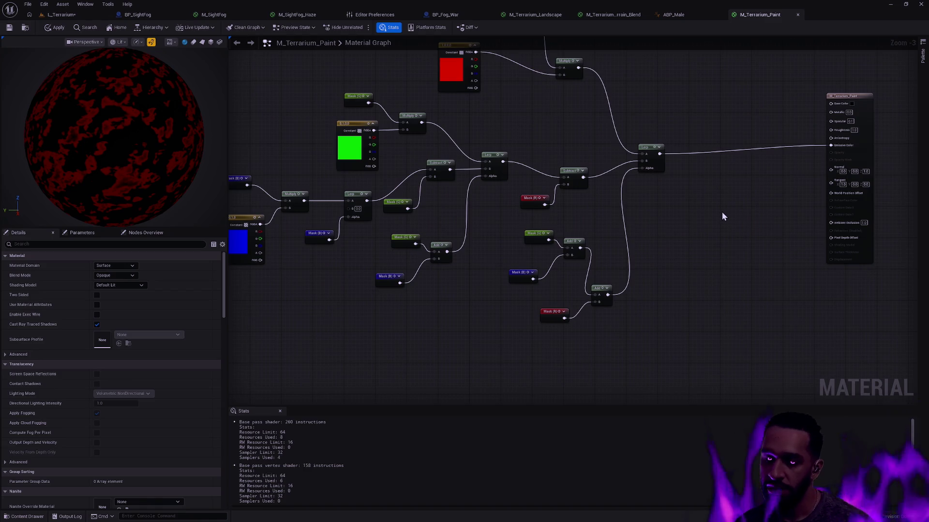
pyautogui.hotkey('shift', '1')
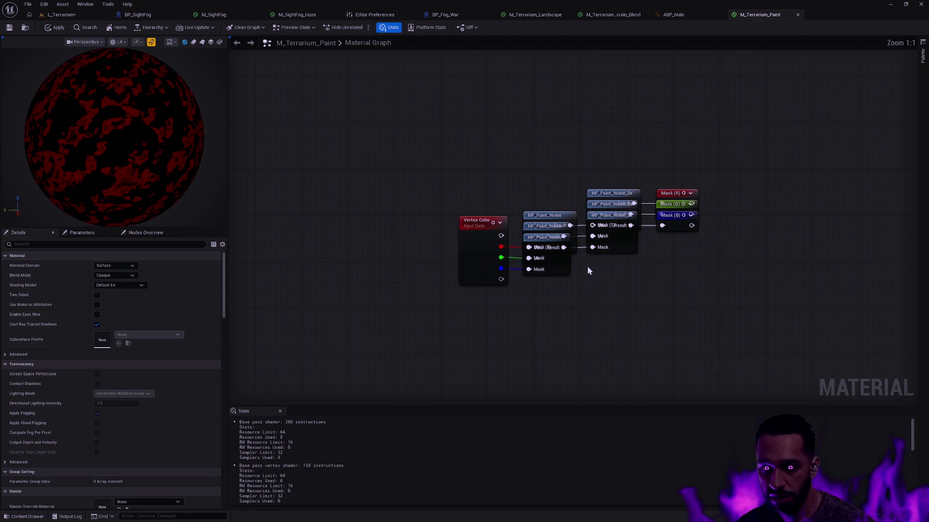
# Duplicate the noise and 2x node pair and feed Vertex Color alpha into the copy
pyautogui.click(568, 265)
pyautogui.keyDown('ctrl'); pyautogui.click(617, 255); pyautogui.keyUp('ctrl')
pyautogui.hotkey('ctrl', 'd')
pyautogui.moveTo(501, 279); pyautogui.dragTo(592, 293)
pyautogui.moveTo(611, 258); pyautogui.dragTo(553, 253)
pyautogui.click(648, 259)
# Add a Named Reroute Declaration called 'Mask (A)' from the 2x node's Result
pyautogui.moveTo(637, 247); pyautogui.dragTo(665, 252)
pyautogui.write('named')
pyautogui.press('Return')
pyautogui.write('Mask (A)')
pyautogui.press('Return')
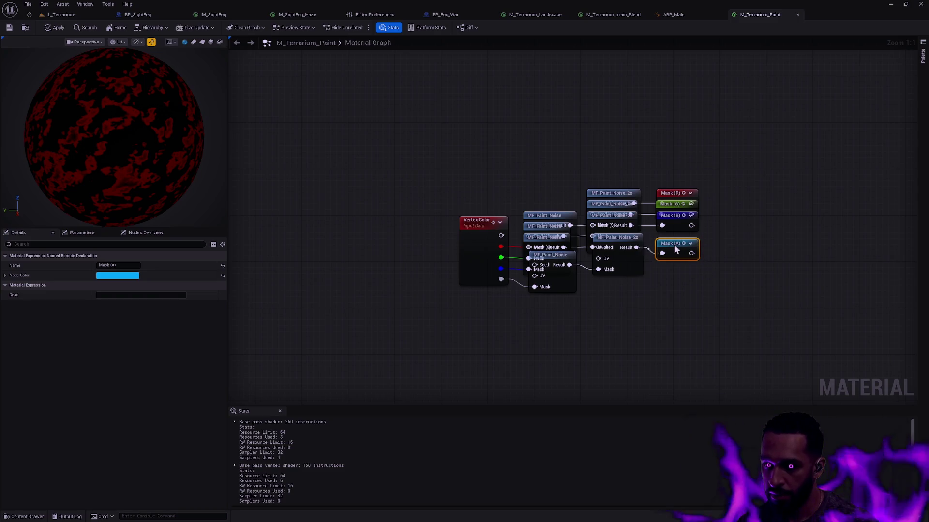
# Make the Mask (A) node colour white, straighten the new wires, and save the material
pyautogui.click(117, 275)
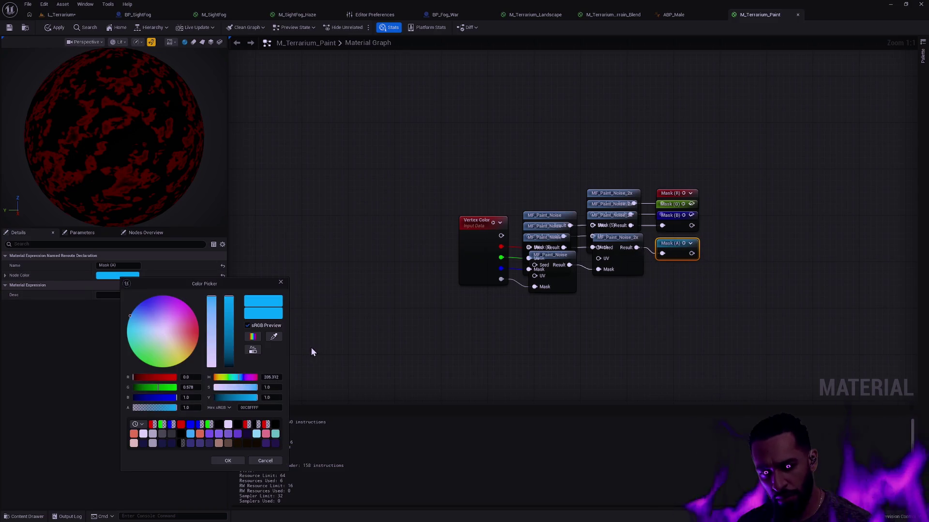
pyautogui.moveTo(211, 329); pyautogui.dragTo(211, 367)
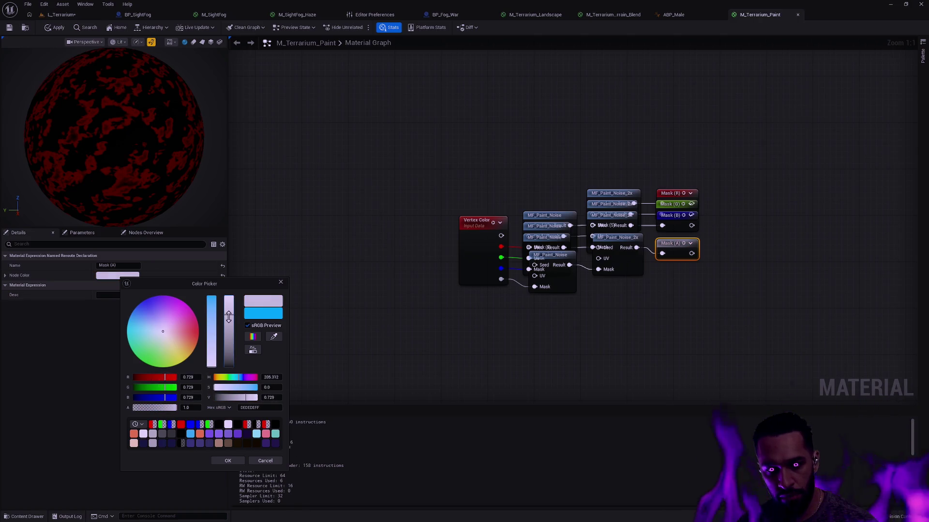
pyautogui.click(239, 460)
pyautogui.click(683, 289)
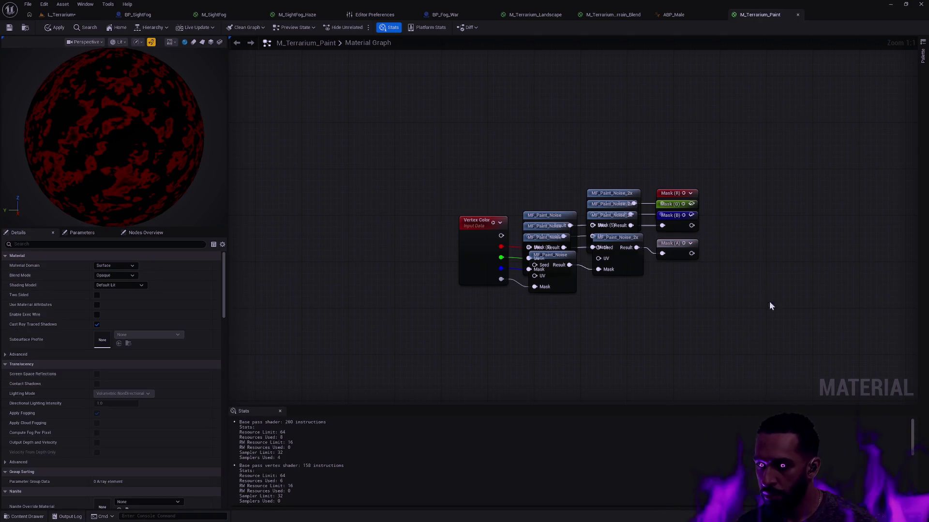
pyautogui.moveTo(775, 304); pyautogui.dragTo(607, 162)
pyautogui.press('q')
pyautogui.click(707, 133)
pyautogui.click(9, 29)
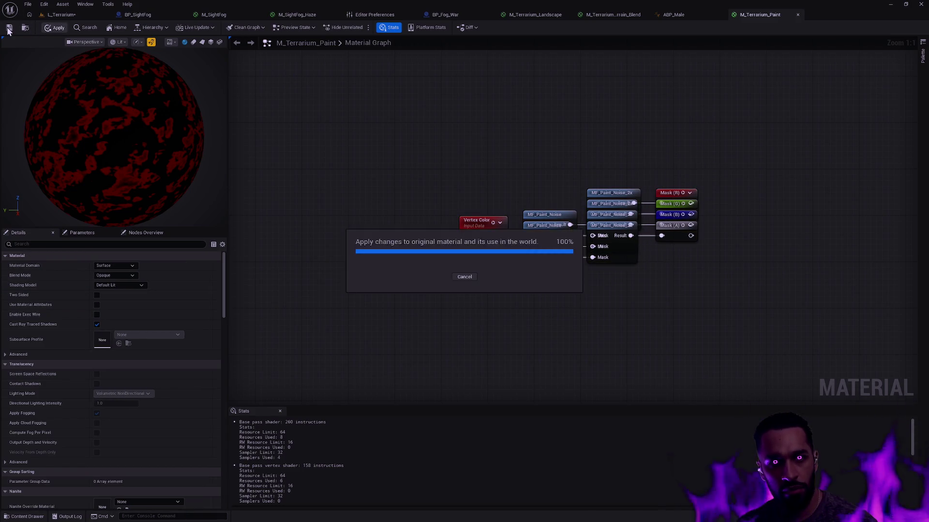
# Copy the lower Add and Mask (R) nodes and chain the upper Add's result into the copied Add
pyautogui.scroll(-2, 697, 172)
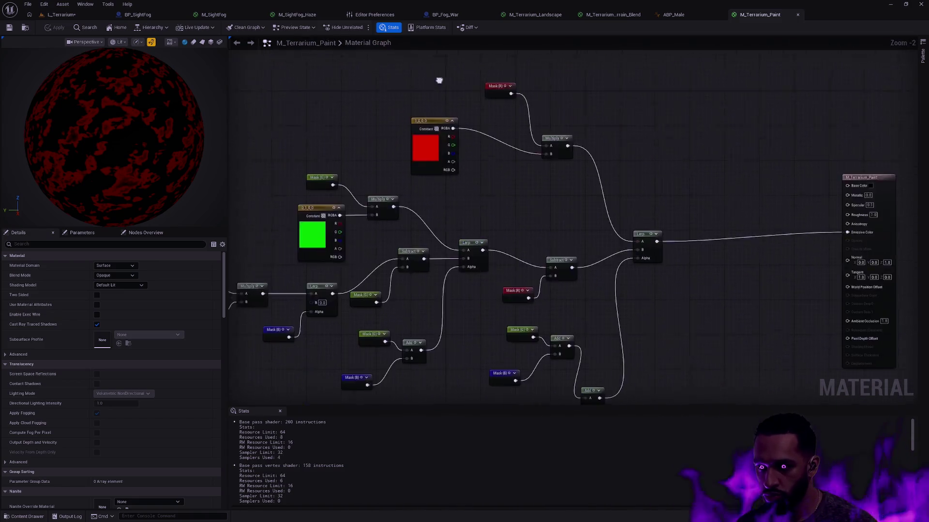
pyautogui.scroll(-1, 674, 190)
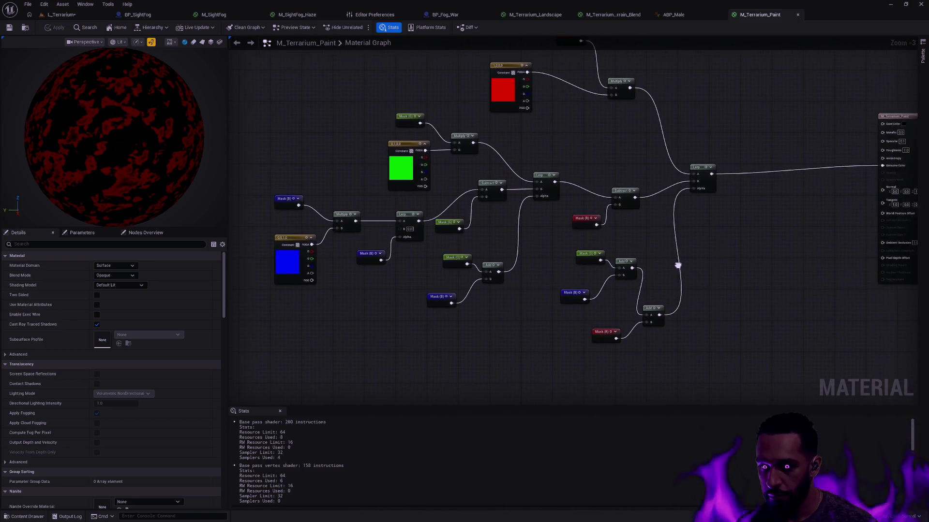
pyautogui.moveTo(635, 340); pyautogui.dragTo(613, 317)
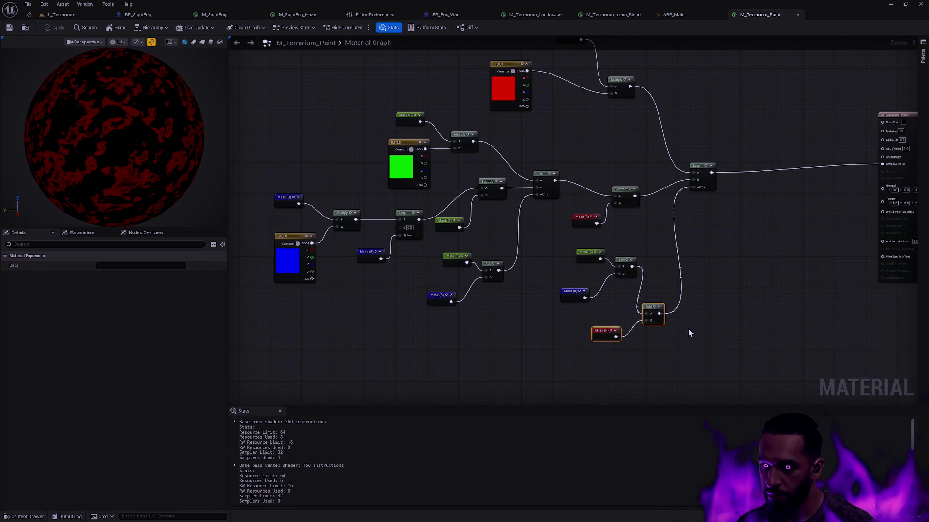
pyautogui.hotkey('ctrl', 'c')
pyautogui.hotkey('ctrl', 'v')
pyautogui.moveTo(721, 329); pyautogui.dragTo(678, 344)
pyautogui.moveTo(658, 313); pyautogui.dragTo(678, 341)
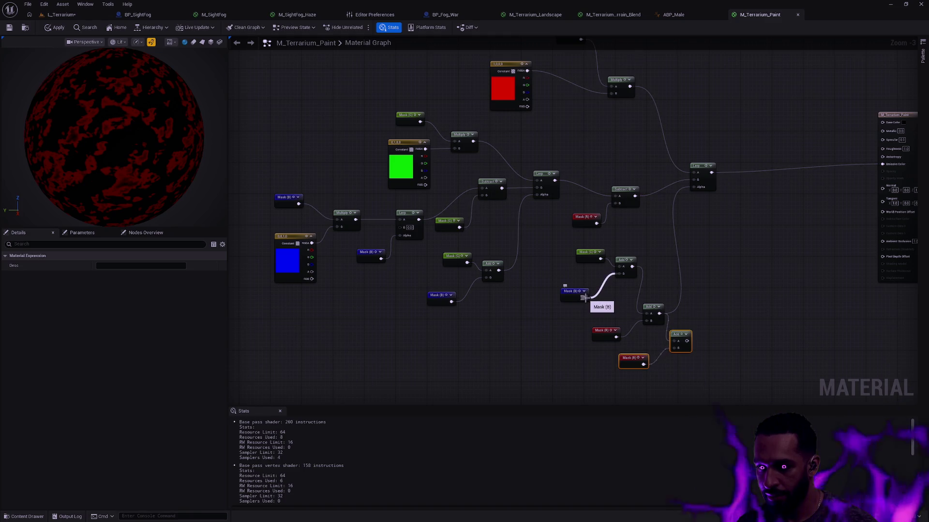
# Rewire Mask (B) and Mask (G) into the lower Add node and reposition the group
pyautogui.moveTo(584, 298); pyautogui.dragTo(646, 322)
pyautogui.moveTo(575, 292); pyautogui.dragTo(578, 294)
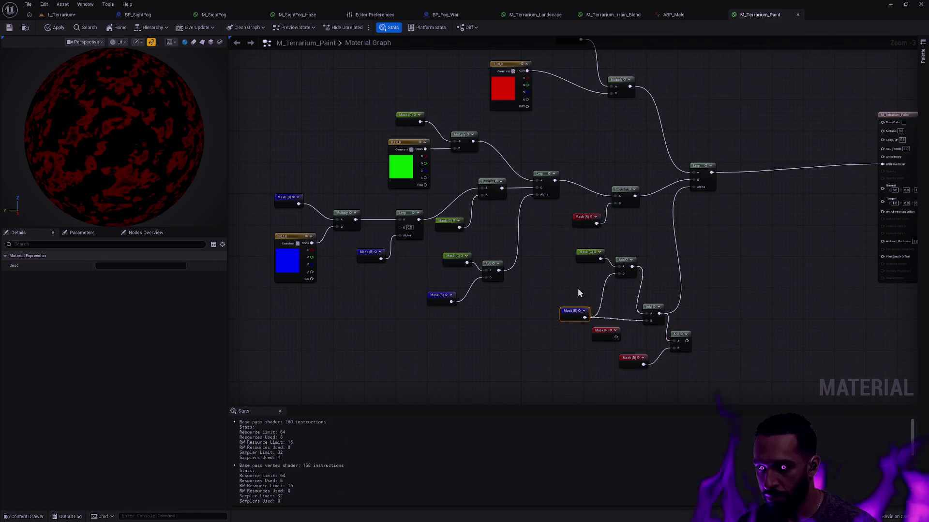
pyautogui.moveTo(600, 259)
pyautogui.mouseDown()
pyautogui.moveTo(648, 314)
pyautogui.moveTo(576, 278)
pyautogui.moveTo(619, 267)
pyautogui.mouseUp()
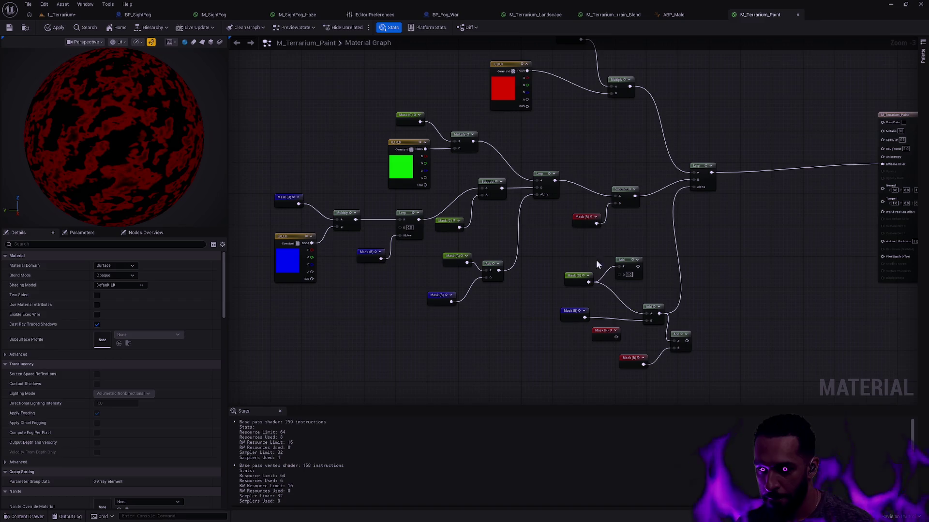
pyautogui.moveTo(603, 265); pyautogui.dragTo(685, 306)
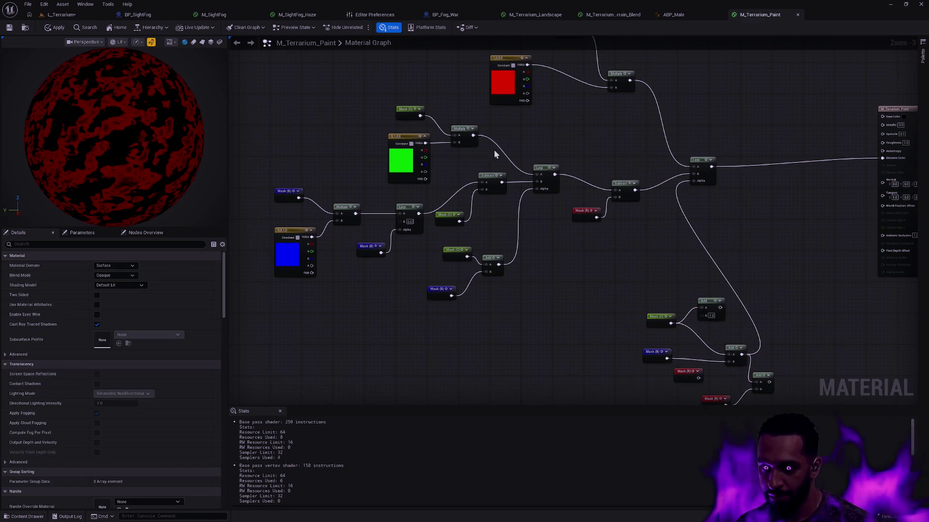
pyautogui.rightClick(582, 298)
# Place a Mask (A) reroute into a new Add alongside Mask (G) and chain it into the next Add
pyautogui.write('mask A')
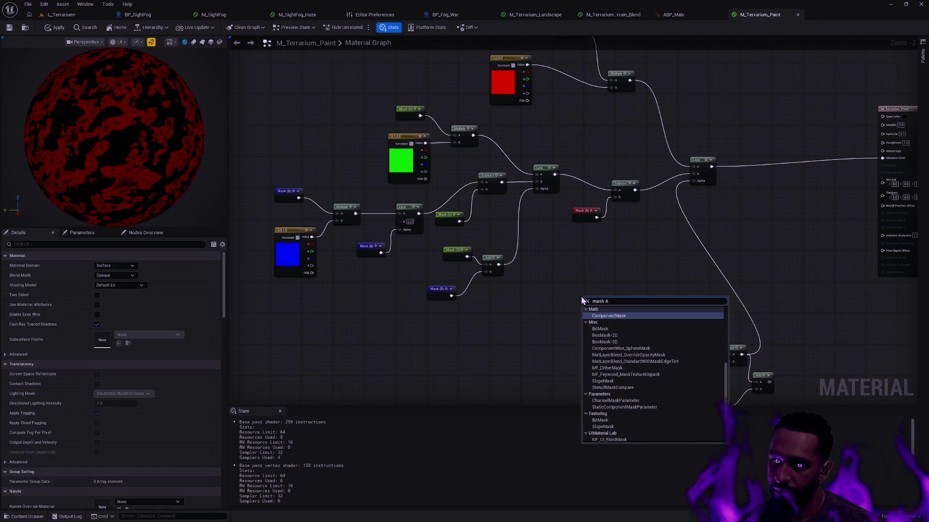
pyautogui.press('Return')
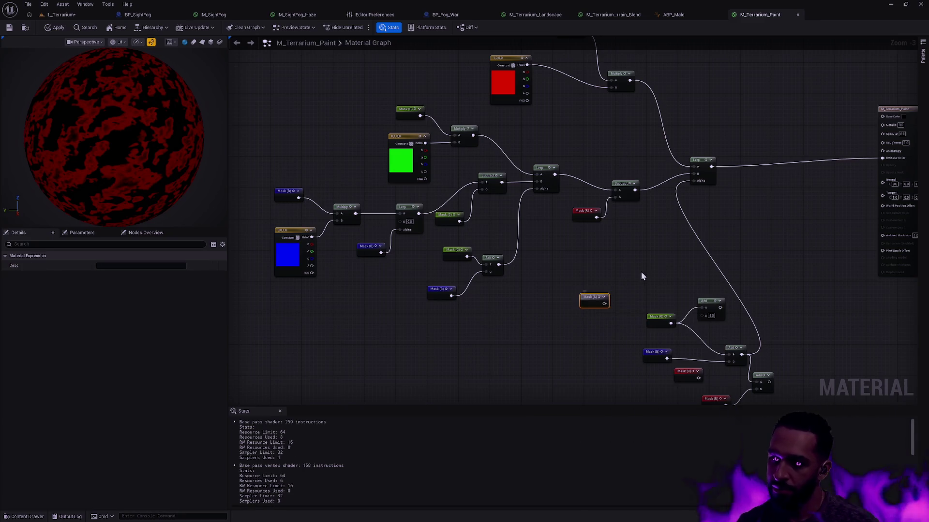
pyautogui.moveTo(532, 268)
pyautogui.mouseDown()
pyautogui.moveTo(546, 255)
pyautogui.moveTo(632, 265)
pyautogui.moveTo(625, 286)
pyautogui.moveTo(625, 268)
pyautogui.mouseUp()
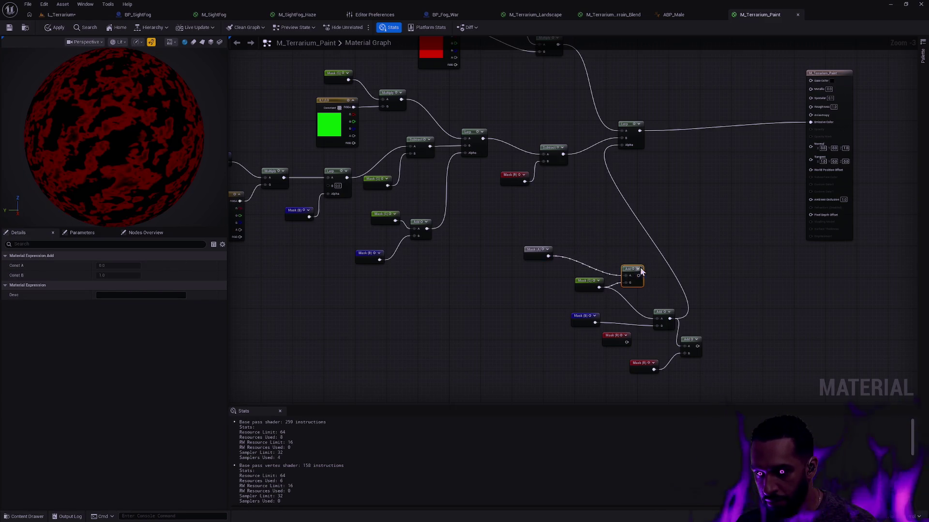
pyautogui.hotkey('ctrl', 'c')
pyautogui.hotkey('ctrl', 'v')
pyautogui.moveTo(595, 249); pyautogui.dragTo(596, 246)
pyautogui.moveTo(598, 287)
pyautogui.mouseDown()
pyautogui.moveTo(563, 283)
pyautogui.moveTo(597, 252)
pyautogui.moveTo(643, 277)
pyautogui.mouseUp()
pyautogui.moveTo(595, 322)
pyautogui.mouseDown()
pyautogui.moveTo(640, 289)
pyautogui.moveTo(658, 326)
pyautogui.moveTo(685, 346)
pyautogui.moveTo(717, 342)
pyautogui.mouseUp()
# Delete the redundant Add and extra Mask (R) nodes and tidy the remaining chain
pyautogui.click(596, 311)
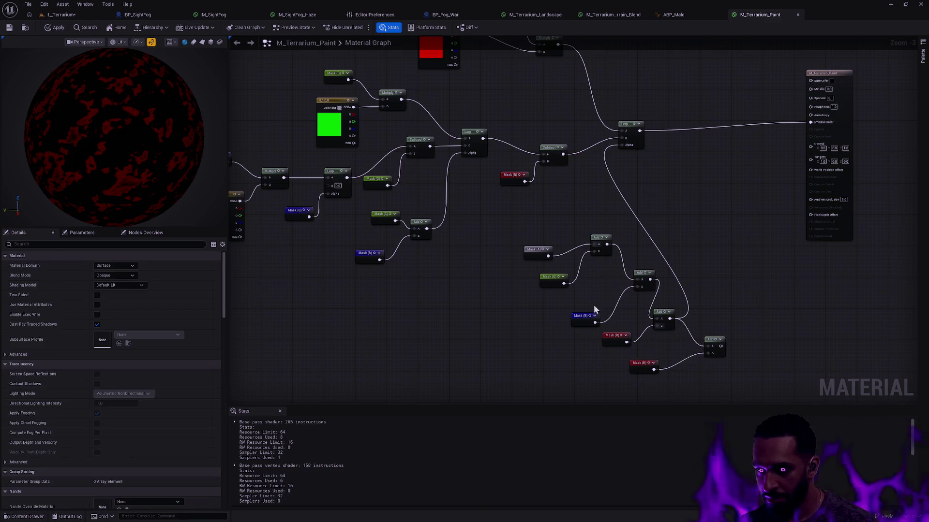
pyautogui.moveTo(596, 242); pyautogui.dragTo(596, 255)
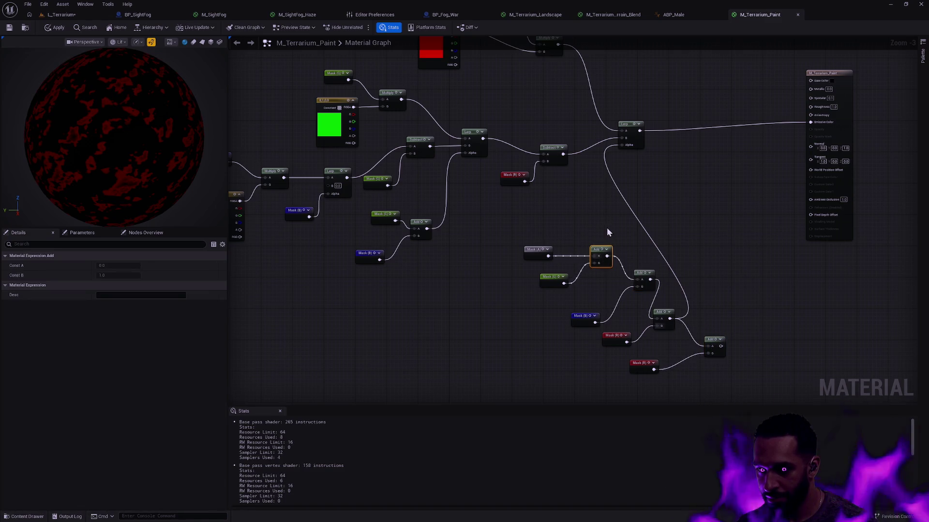
pyautogui.click(605, 227)
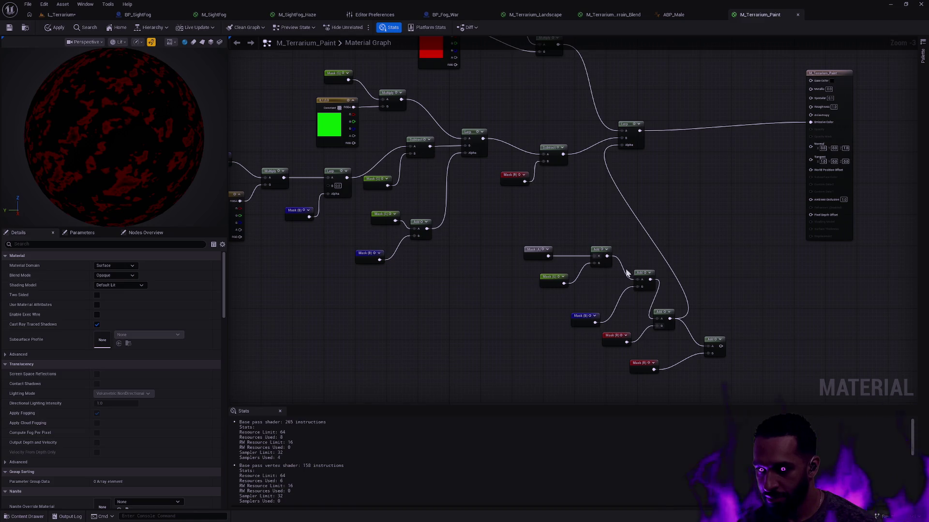
pyautogui.moveTo(699, 377); pyautogui.dragTo(764, 329)
pyautogui.press('Delete')
pyautogui.click(641, 364)
pyautogui.press('Delete')
pyautogui.moveTo(660, 311); pyautogui.dragTo(675, 315)
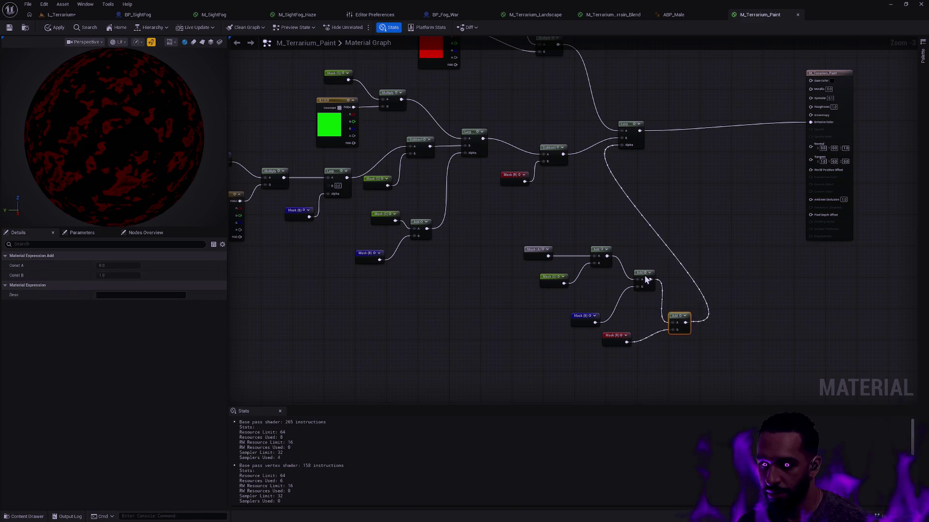
pyautogui.click(624, 339)
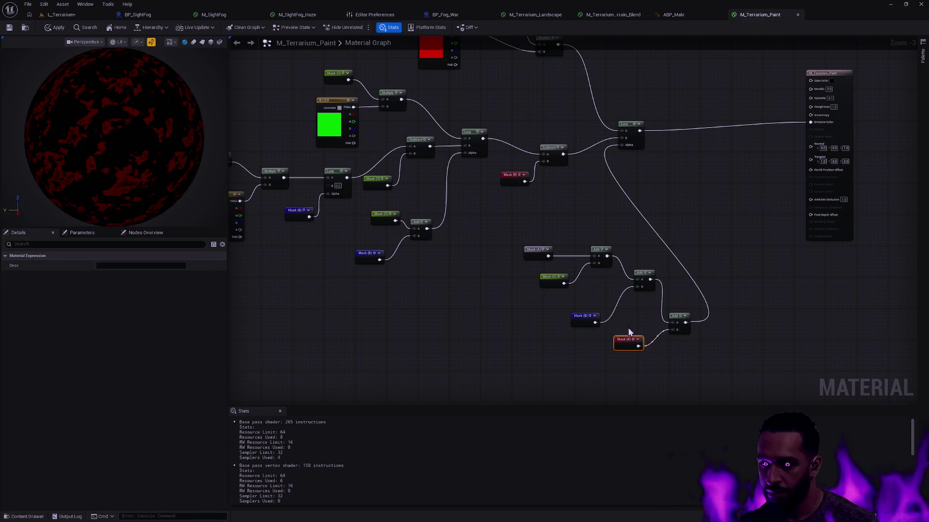
pyautogui.click(629, 332)
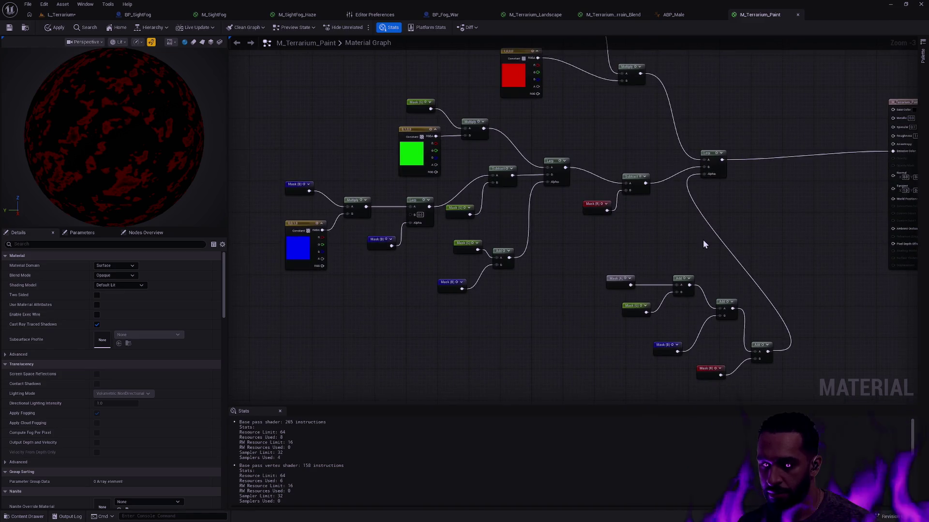
# Duplicate the Mask (A) node into empty graph space
pyautogui.scroll(-1, 494, 249)
pyautogui.scroll(3, 447, 261)
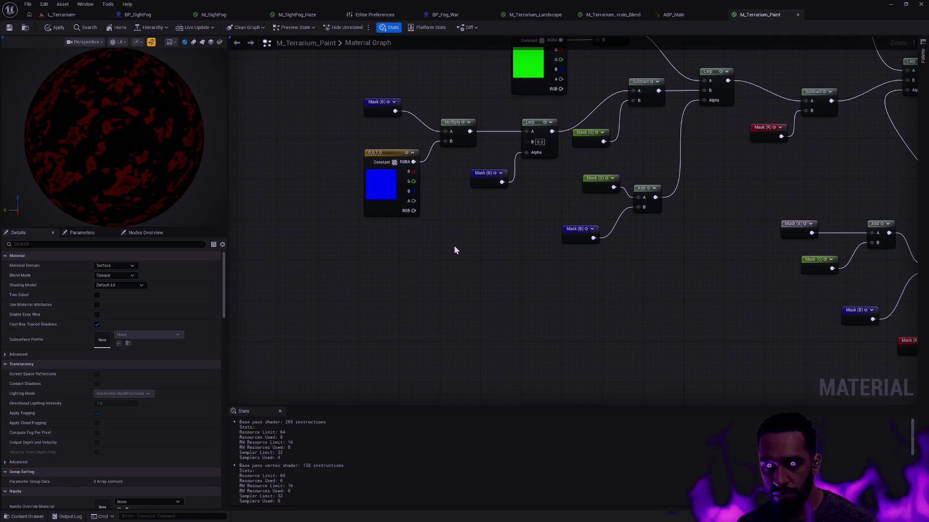
pyautogui.click(708, 197)
pyautogui.keyDown('ctrl'); pyautogui.click(697, 164); pyautogui.keyUp('ctrl')
pyautogui.hotkey('ctrl', 'c')
pyautogui.hotkey('ctrl', 'v')
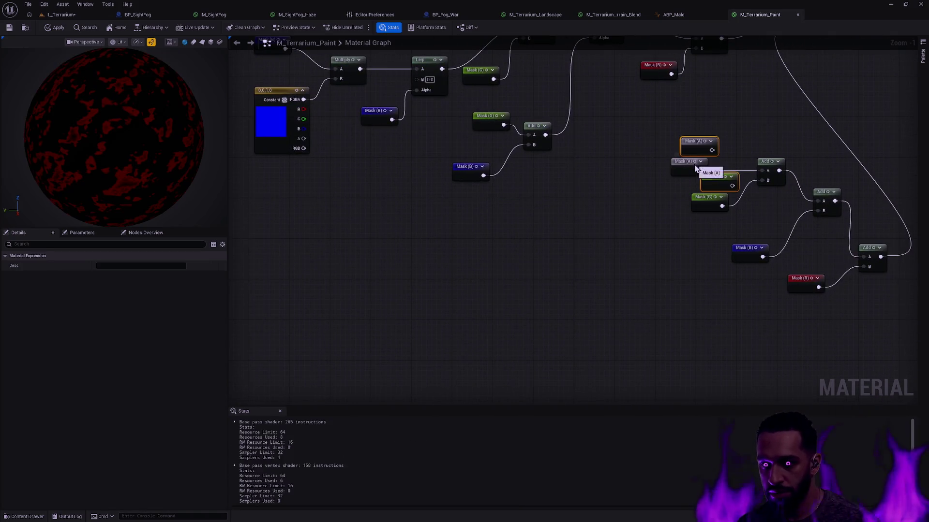
pyautogui.hotkey('ctrl', 'z')
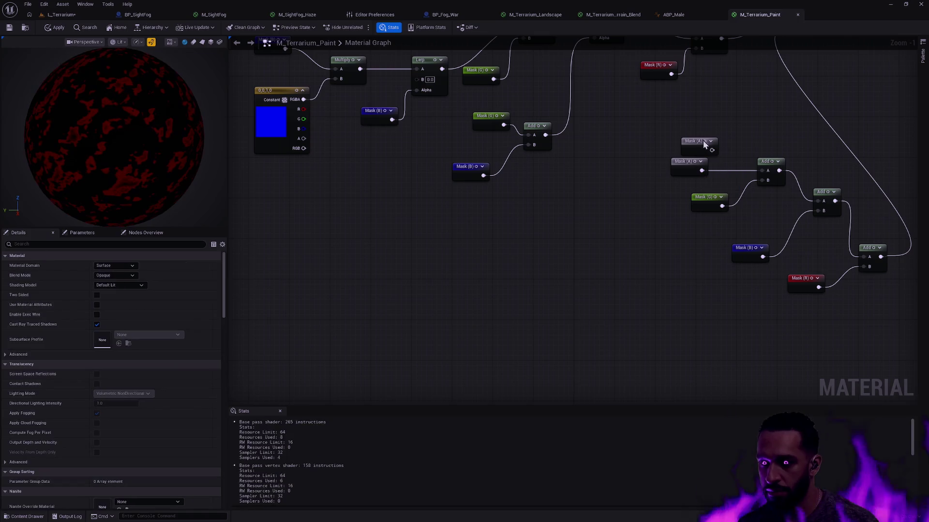
pyautogui.hotkey('ctrl', 'x')
pyautogui.hotkey('ctrl', 'v')
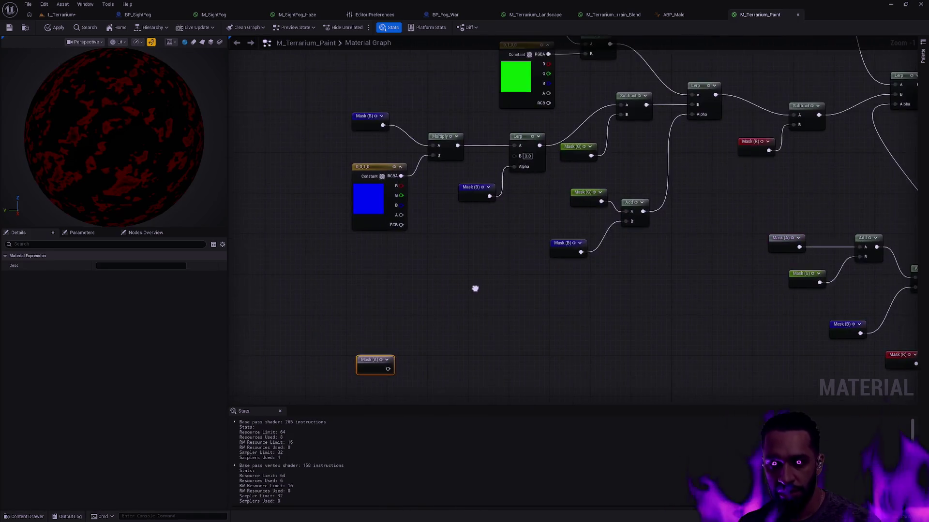
# Paste a copy of the blue Constant and Multiply below, and set the Constant to near-white
pyautogui.hotkey('ctrl', 'c')
pyautogui.hotkey('ctrl', 'v')
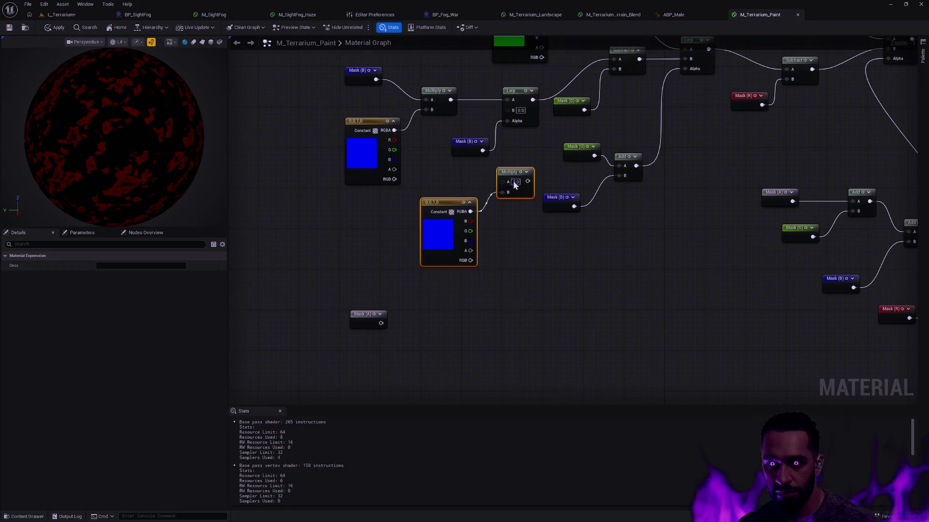
pyautogui.moveTo(514, 182); pyautogui.dragTo(474, 303)
pyautogui.moveTo(403, 325); pyautogui.dragTo(399, 349)
pyautogui.click(123, 266)
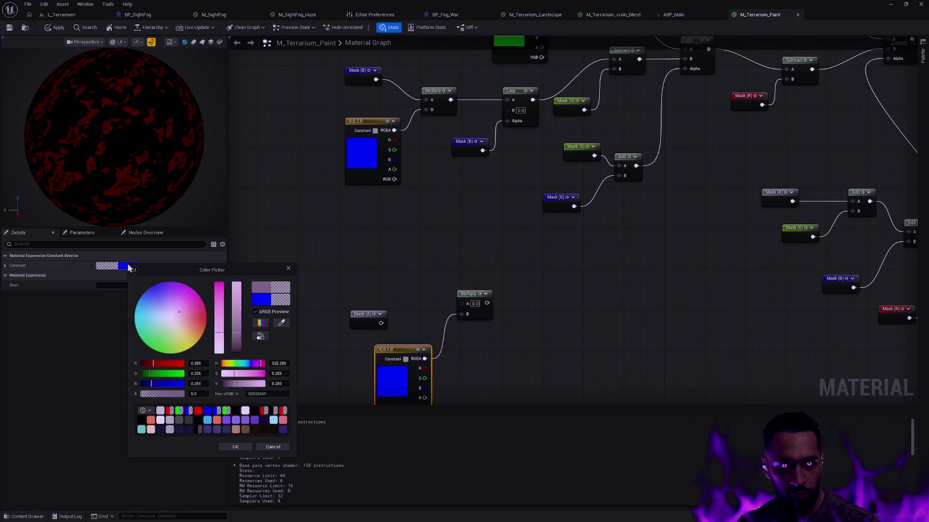
pyautogui.moveTo(252, 383); pyautogui.dragTo(222, 383)
pyautogui.moveTo(224, 323); pyautogui.dragTo(222, 283)
pyautogui.click(235, 446)
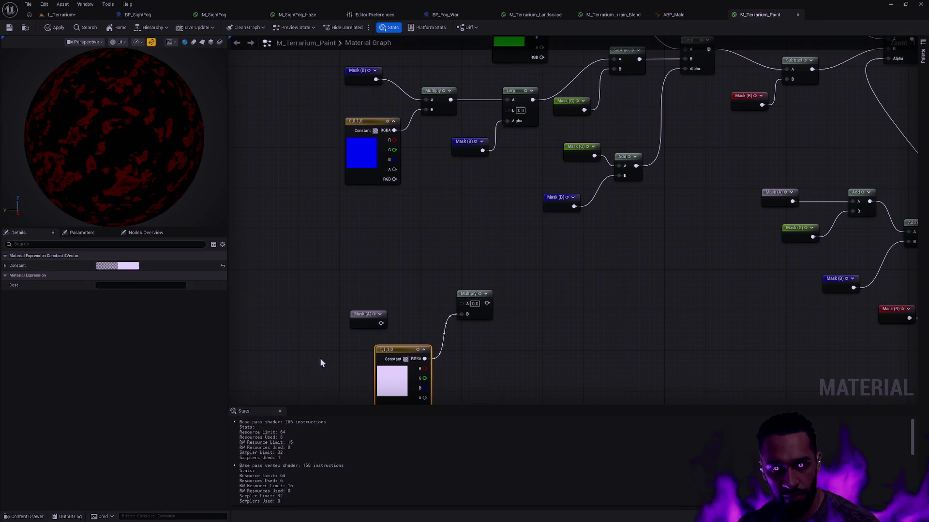
# Wire Mask (A) into the Multiply's B input and place a second Mask (A) below
pyautogui.moveTo(384, 322)
pyautogui.mouseDown()
pyautogui.moveTo(405, 311)
pyautogui.moveTo(467, 325)
pyautogui.moveTo(462, 303)
pyautogui.mouseUp()
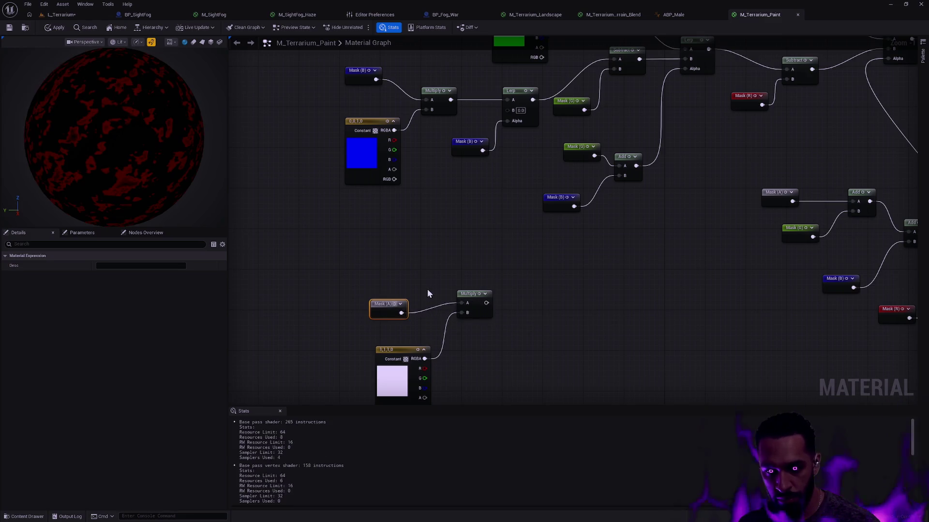
pyautogui.click(514, 257)
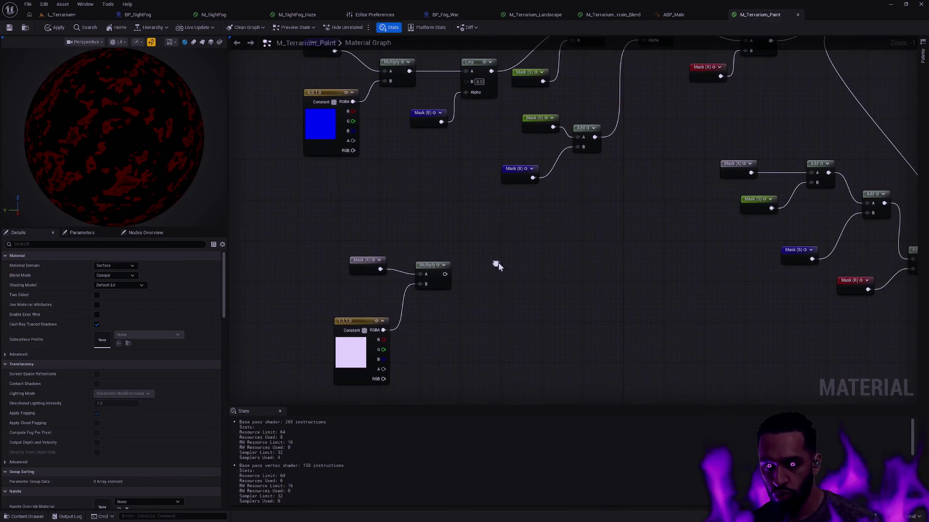
pyautogui.click(367, 266)
pyautogui.hotkey('ctrl', 'd')
pyautogui.moveTo(416, 323); pyautogui.dragTo(438, 358)
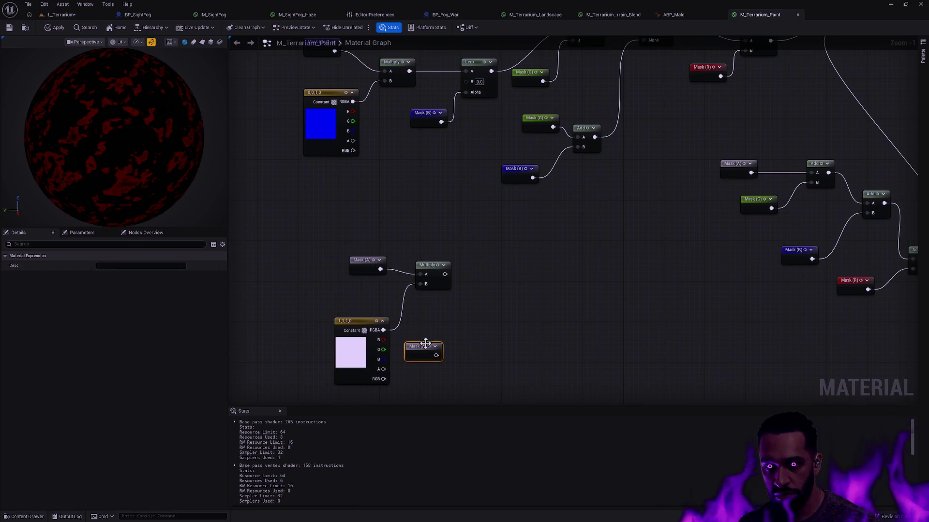
# Tidy the pale layer nodes and add a new Lerp node
pyautogui.scroll(-1, 439, 359)
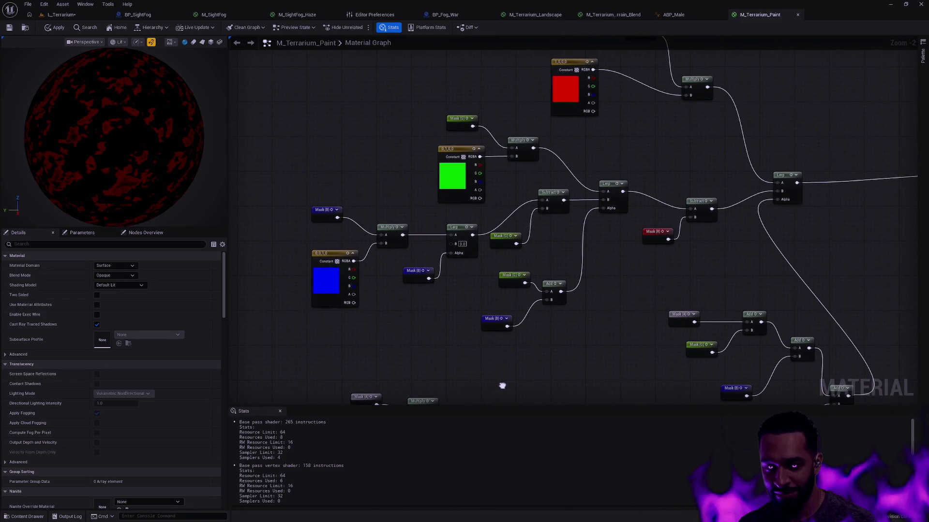
pyautogui.moveTo(502, 386); pyautogui.dragTo(500, 280)
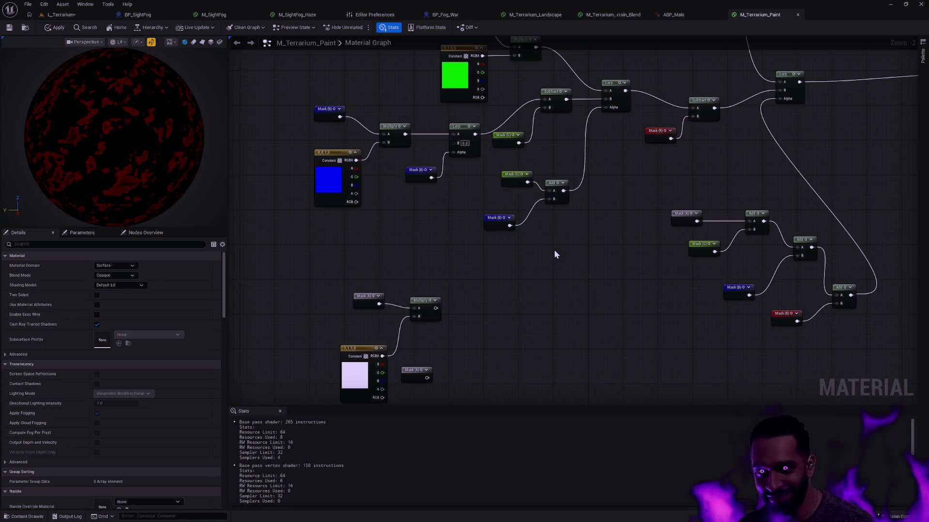
pyautogui.moveTo(426, 300); pyautogui.dragTo(422, 317)
pyautogui.moveTo(415, 370); pyautogui.dragTo(424, 366)
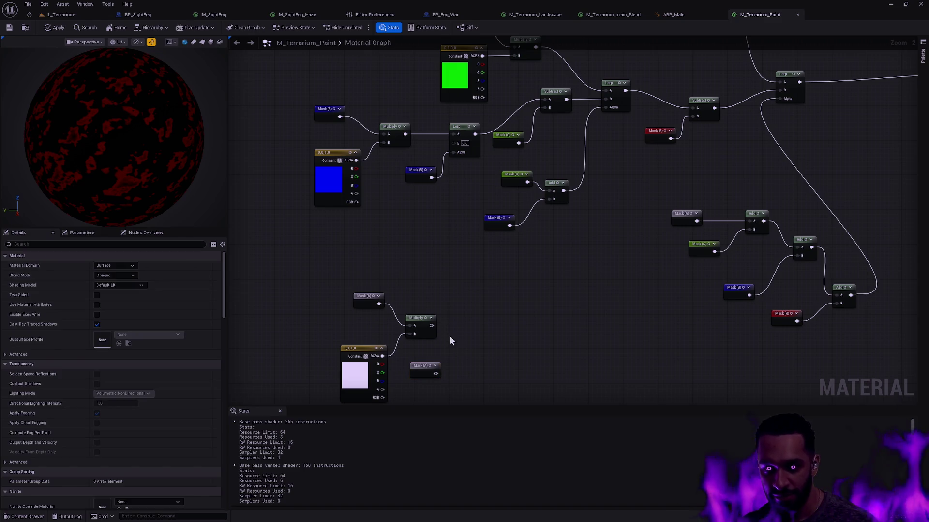
pyautogui.click(485, 312)
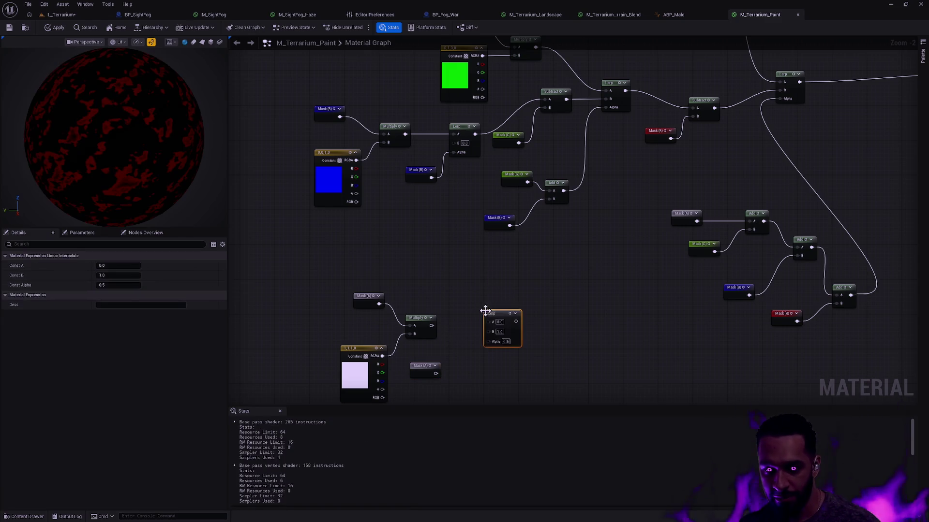
# Wire the second Mask (A) to the new Lerp's Alpha and the pale Multiply to its A, then shift the five nodes down-left
pyautogui.moveTo(435, 374); pyautogui.dragTo(488, 341)
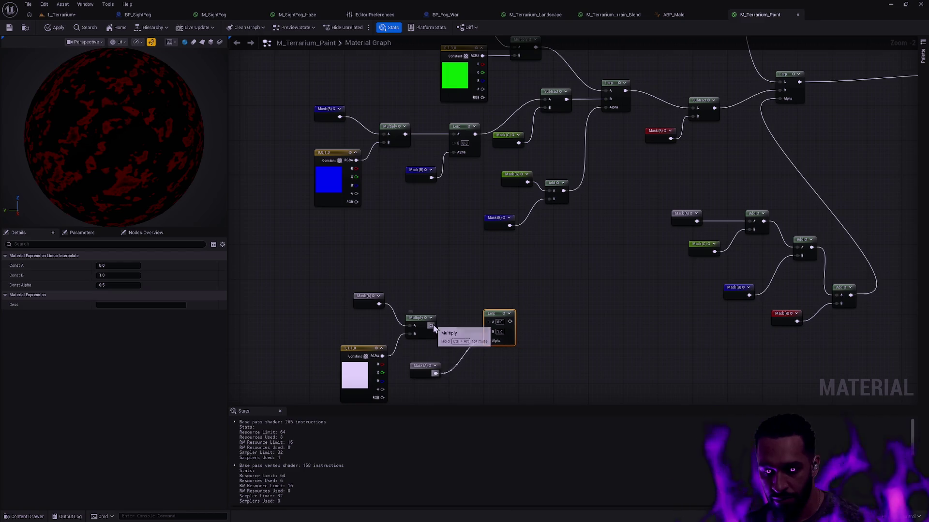
pyautogui.moveTo(432, 329)
pyautogui.mouseDown()
pyautogui.moveTo(489, 322)
pyautogui.moveTo(488, 332)
pyautogui.mouseUp()
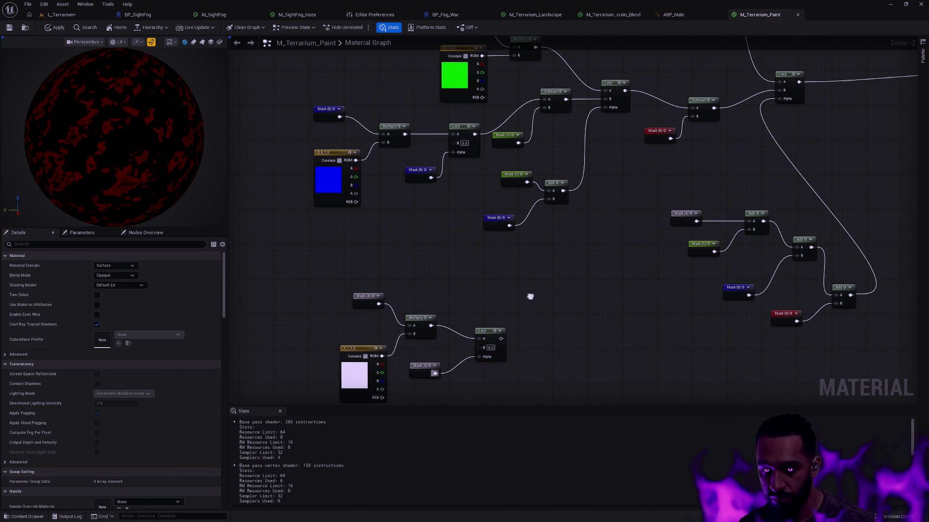
pyautogui.moveTo(503, 299); pyautogui.dragTo(333, 397)
pyautogui.moveTo(473, 341)
pyautogui.mouseDown()
pyautogui.moveTo(456, 347)
pyautogui.moveTo(459, 372)
pyautogui.mouseUp()
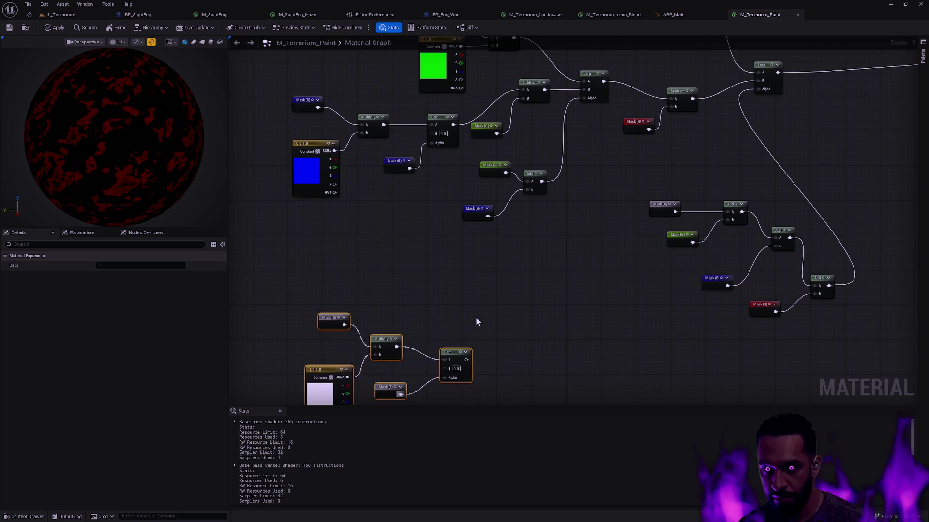
pyautogui.click(448, 296)
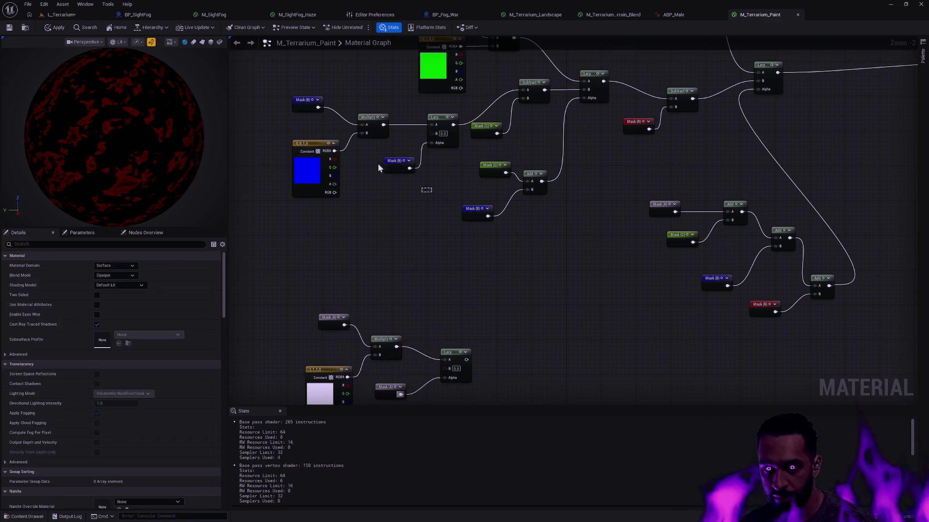
pyautogui.moveTo(288, 92)
pyautogui.mouseDown()
pyautogui.moveTo(487, 138)
pyautogui.moveTo(489, 196)
pyautogui.mouseUp()
pyautogui.click(450, 288)
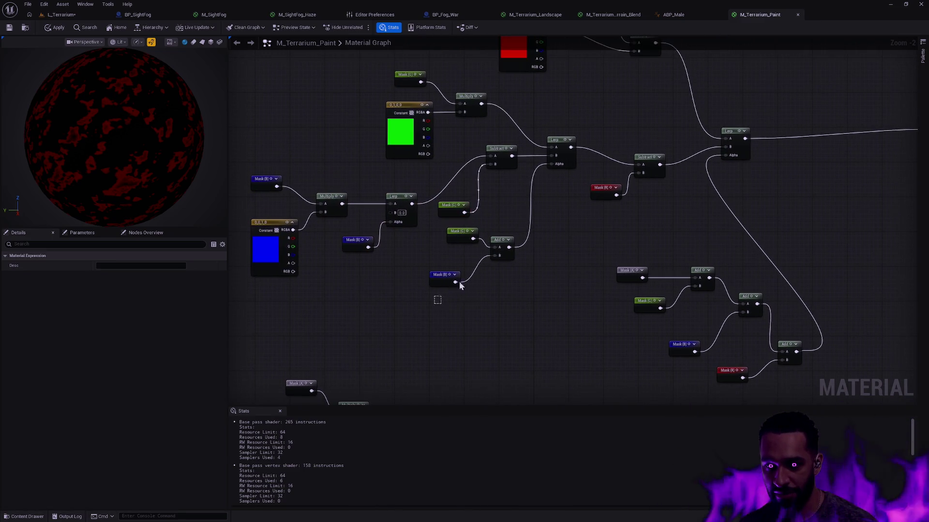
# Move the Mask/Add trio up-right and shift the seven-node left group slightly left
pyautogui.moveTo(442, 284)
pyautogui.mouseDown()
pyautogui.moveTo(484, 231)
pyautogui.moveTo(505, 227)
pyautogui.mouseUp()
pyautogui.moveTo(502, 246); pyautogui.dragTo(549, 219)
pyautogui.moveTo(245, 281); pyautogui.dragTo(432, 178)
pyautogui.keyDown('ctrl'); pyautogui.click(498, 150); pyautogui.keyUp('ctrl')
pyautogui.keyDown('ctrl'); pyautogui.click(448, 212); pyautogui.keyUp('ctrl')
pyautogui.moveTo(448, 211); pyautogui.dragTo(425, 220)
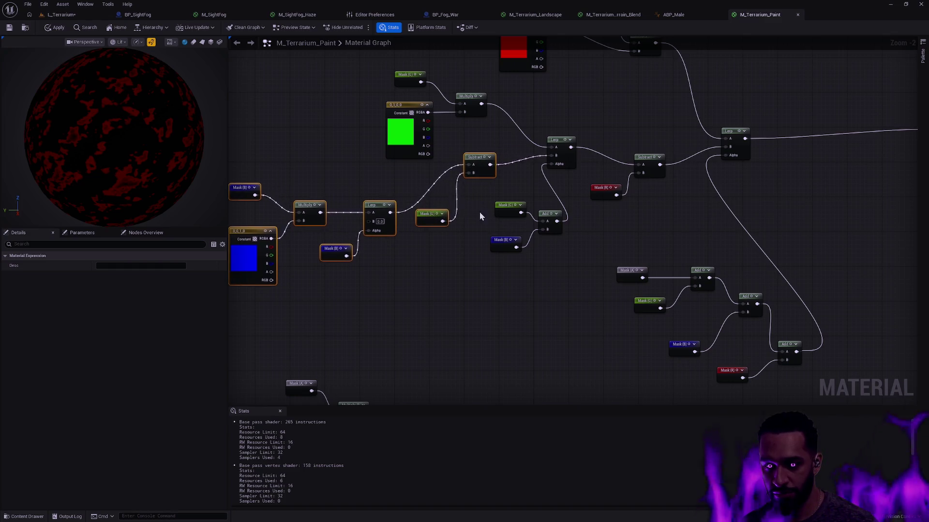
pyautogui.moveTo(480, 210); pyautogui.dragTo(530, 205)
# Nudge Mask (G) and move the Lerps, Subtract and Mask (R) to the right
pyautogui.moveTo(584, 180); pyautogui.dragTo(575, 185)
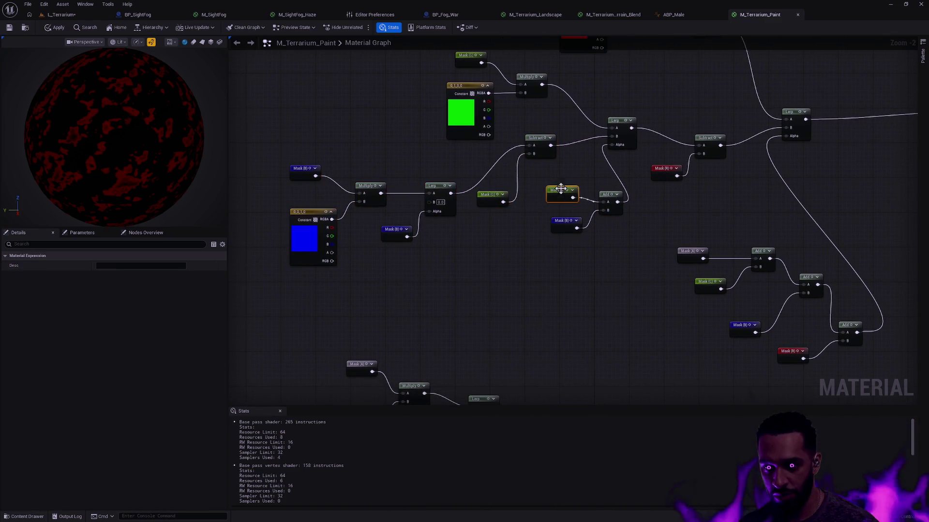
pyautogui.moveTo(642, 171); pyautogui.dragTo(630, 169)
pyautogui.moveTo(650, 208); pyautogui.dragTo(791, 136)
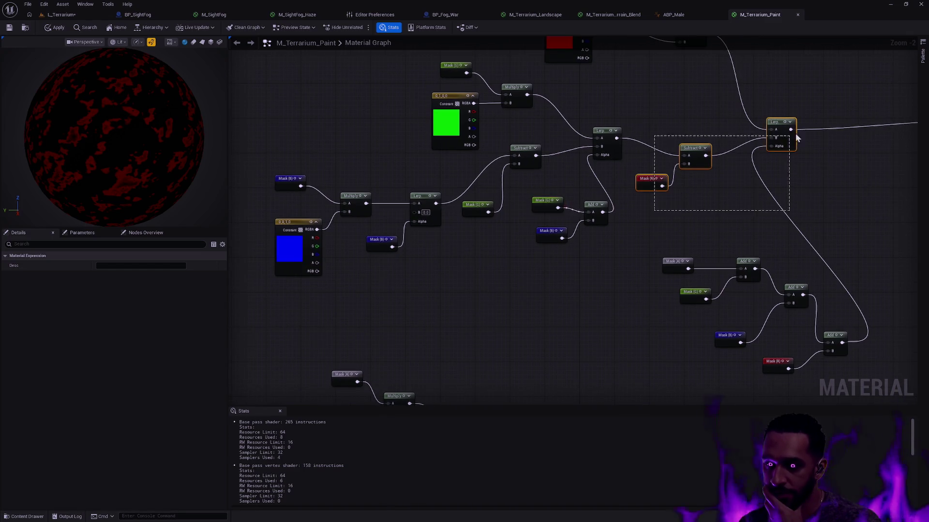
pyautogui.keyDown('ctrl'); pyautogui.click(599, 130); pyautogui.keyUp('ctrl')
pyautogui.moveTo(587, 130); pyautogui.dragTo(661, 147)
pyautogui.click(626, 233)
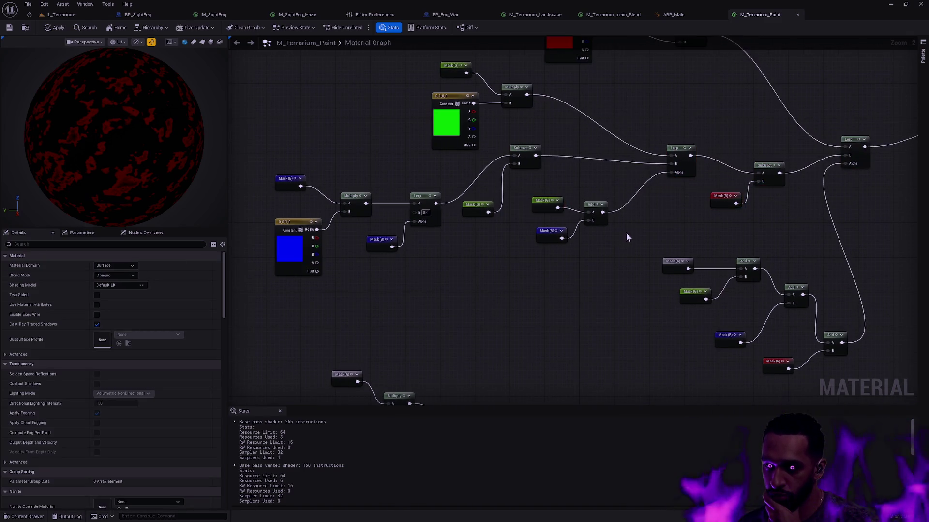
# Pan toward the material result node and select the bottom Mask/Add cluster
pyautogui.moveTo(615, 233); pyautogui.dragTo(615, 276)
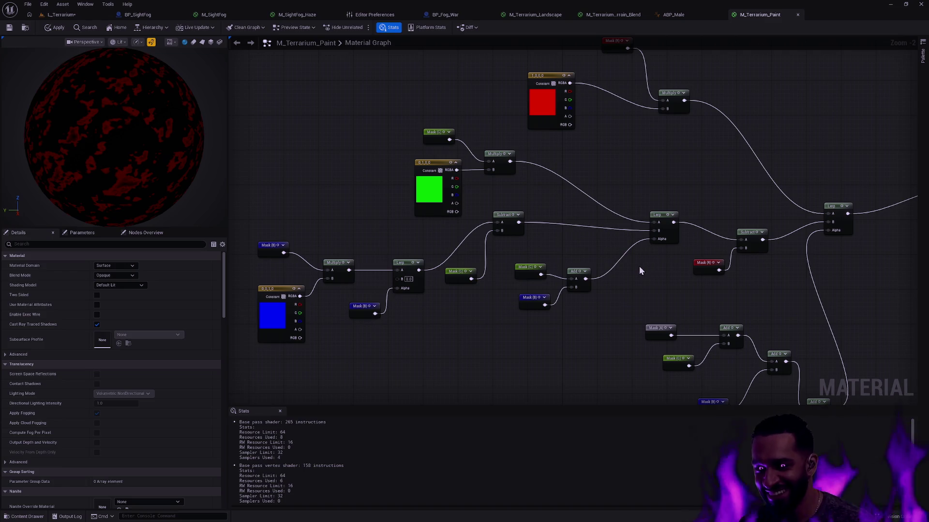
pyautogui.moveTo(640, 270); pyautogui.dragTo(650, 206)
pyautogui.moveTo(428, 230); pyautogui.dragTo(474, 214)
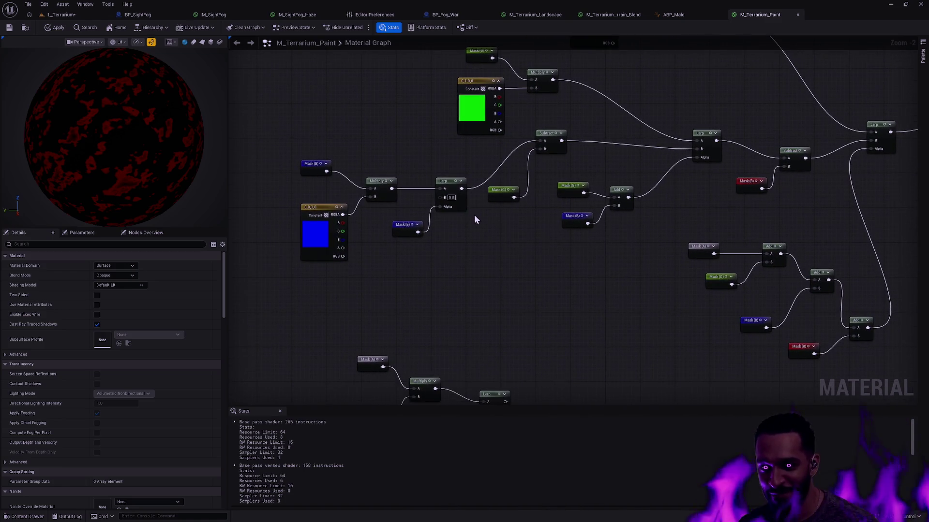
pyautogui.moveTo(544, 231)
pyautogui.mouseDown()
pyautogui.moveTo(442, 323)
pyautogui.moveTo(587, 213)
pyautogui.mouseUp()
pyautogui.moveTo(631, 232)
pyautogui.mouseDown()
pyautogui.moveTo(583, 226)
pyautogui.moveTo(598, 231)
pyautogui.mouseUp()
pyautogui.moveTo(521, 228); pyautogui.dragTo(692, 356)
pyautogui.scroll(-2, 684, 336)
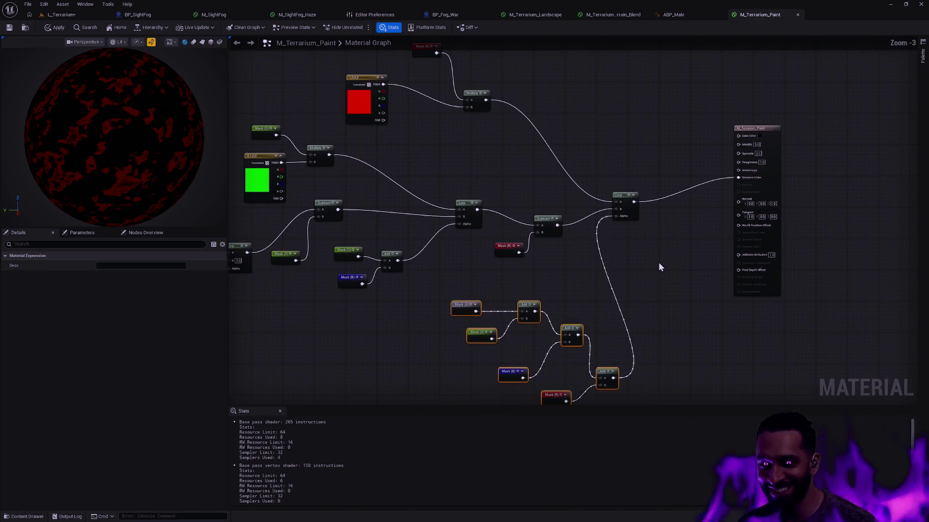
# Spread the Mask/Add cluster, result node, final Lerp, red and green groups rightward
pyautogui.moveTo(590, 318); pyautogui.dragTo(686, 318)
pyautogui.moveTo(727, 167); pyautogui.dragTo(846, 169)
pyautogui.moveTo(634, 222); pyautogui.dragTo(777, 231)
pyautogui.moveTo(577, 284)
pyautogui.mouseDown()
pyautogui.moveTo(694, 356)
pyautogui.moveTo(710, 347)
pyautogui.moveTo(718, 308)
pyautogui.moveTo(739, 285)
pyautogui.mouseUp()
pyautogui.moveTo(544, 141); pyautogui.dragTo(416, 97)
pyautogui.moveTo(523, 140)
pyautogui.mouseDown()
pyautogui.moveTo(716, 141)
pyautogui.moveTo(705, 149)
pyautogui.mouseUp()
pyautogui.moveTo(341, 154)
pyautogui.mouseDown()
pyautogui.moveTo(404, 191)
pyautogui.moveTo(416, 221)
pyautogui.mouseUp()
pyautogui.moveTo(408, 177); pyautogui.dragTo(530, 151)
pyautogui.moveTo(575, 274); pyautogui.dragTo(504, 215)
pyautogui.moveTo(564, 228)
pyautogui.mouseDown()
pyautogui.moveTo(656, 211)
pyautogui.moveTo(710, 269)
pyautogui.mouseUp()
pyautogui.click(696, 237)
# Move the Mask (G), Add and Mask (B) nodes right and down
pyautogui.scroll(2, 695, 237)
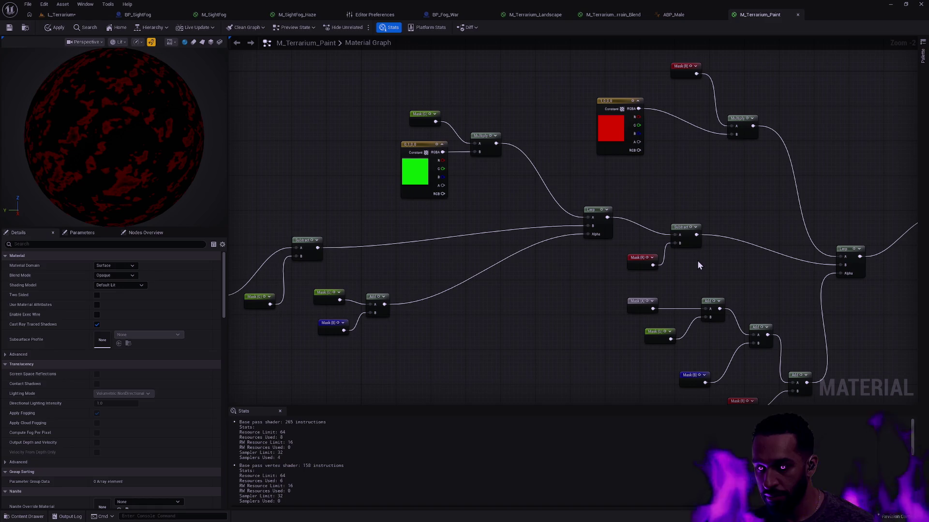
pyautogui.moveTo(626, 236); pyautogui.dragTo(658, 274)
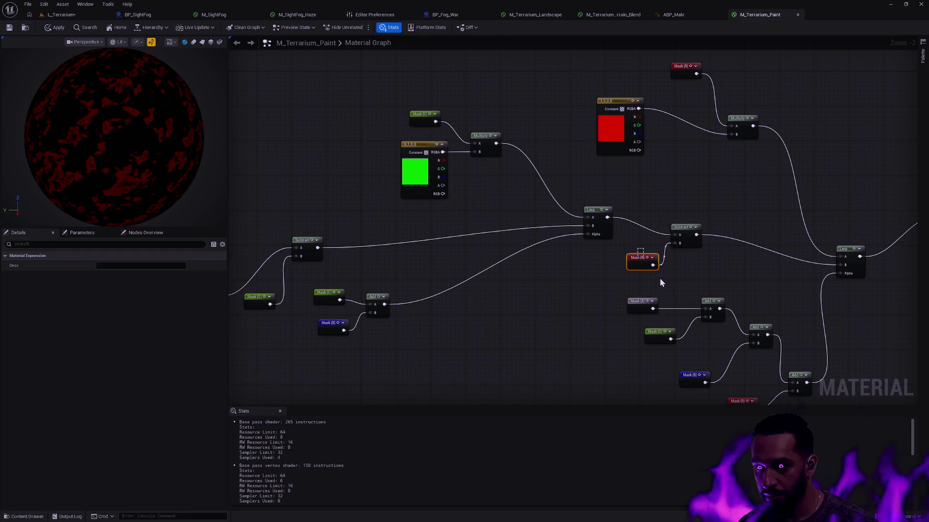
pyautogui.scroll(-3, 698, 284)
pyautogui.moveTo(740, 343); pyautogui.dragTo(559, 238)
pyautogui.moveTo(497, 211)
pyautogui.mouseDown()
pyautogui.moveTo(536, 272)
pyautogui.moveTo(595, 281)
pyautogui.mouseUp()
pyautogui.click(501, 259)
pyautogui.moveTo(554, 250); pyautogui.dragTo(591, 243)
pyautogui.moveTo(416, 339)
pyautogui.mouseDown()
pyautogui.moveTo(490, 292)
pyautogui.moveTo(533, 310)
pyautogui.moveTo(653, 300)
pyautogui.moveTo(606, 289)
pyautogui.mouseUp()
pyautogui.click(675, 315)
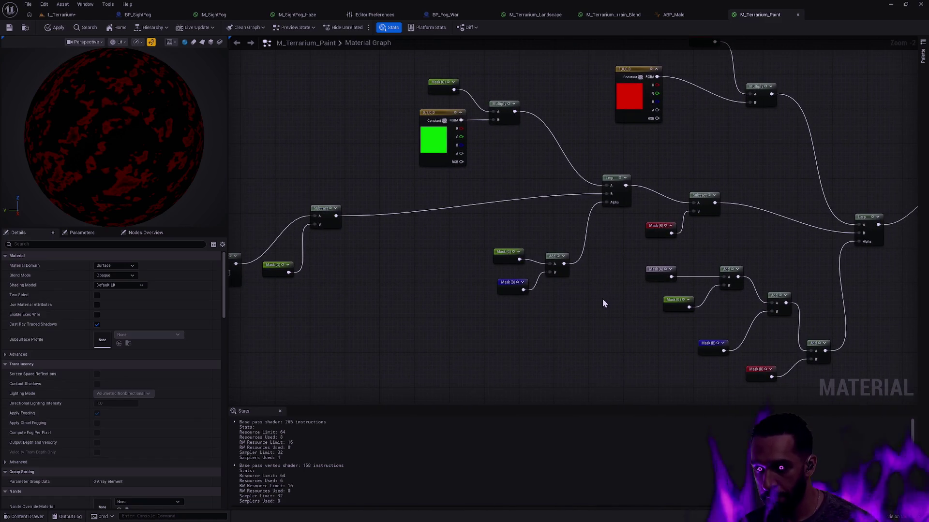
# Delete the old Mask (G)/Add/Mask (B) alpha and place a duplicate of the right Mask/Add cluster beside the Lerp
pyautogui.moveTo(602, 297); pyautogui.dragTo(486, 266)
pyautogui.press('Delete')
pyautogui.moveTo(790, 344); pyautogui.dragTo(617, 267)
pyautogui.hotkey('ctrl', 'w')
pyautogui.moveTo(798, 304)
pyautogui.mouseDown()
pyautogui.moveTo(605, 286)
pyautogui.moveTo(612, 289)
pyautogui.moveTo(593, 249)
pyautogui.moveTo(607, 201)
pyautogui.mouseUp()
pyautogui.moveTo(626, 286)
pyautogui.mouseDown()
pyautogui.moveTo(706, 257)
pyautogui.moveTo(638, 237)
pyautogui.mouseUp()
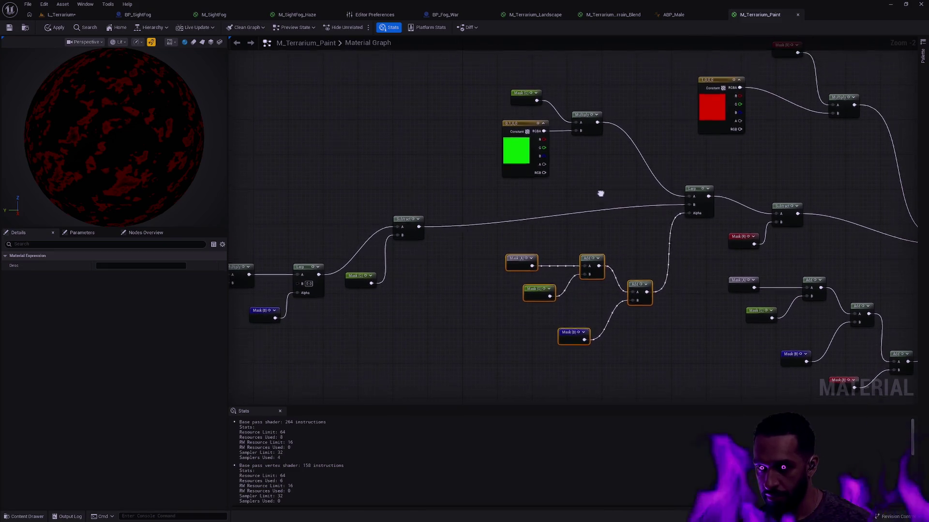
# Move the Subtract and Mask (G) nodes right to make room
pyautogui.click(548, 231)
pyautogui.moveTo(504, 206); pyautogui.dragTo(561, 208)
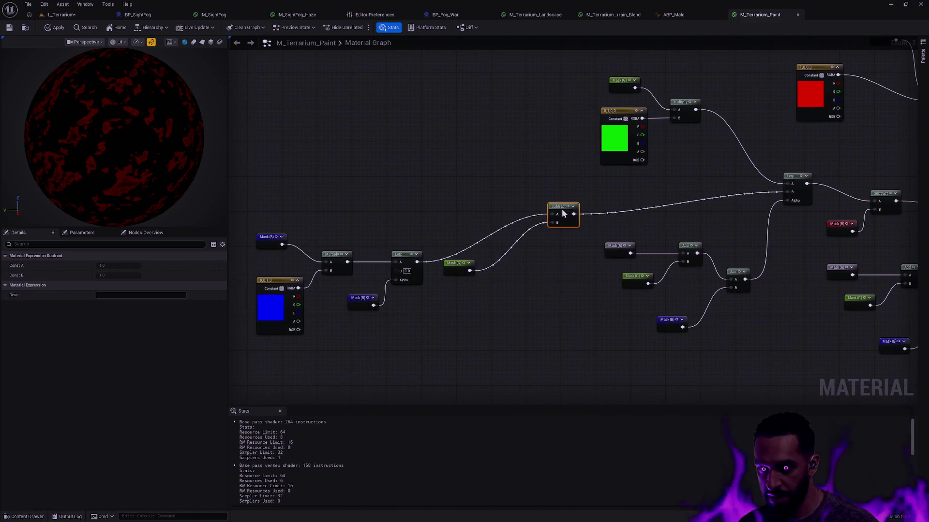
pyautogui.moveTo(448, 270); pyautogui.dragTo(512, 272)
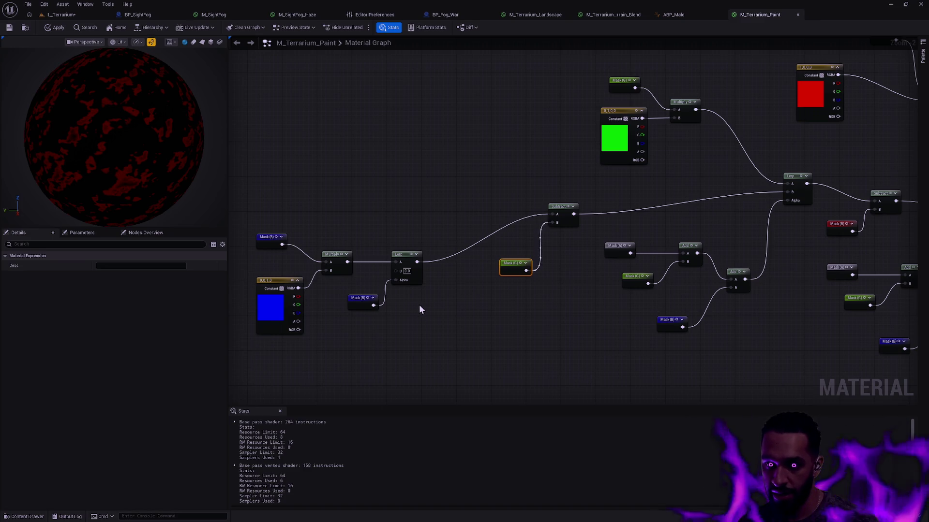
pyautogui.moveTo(422, 300); pyautogui.dragTo(528, 300)
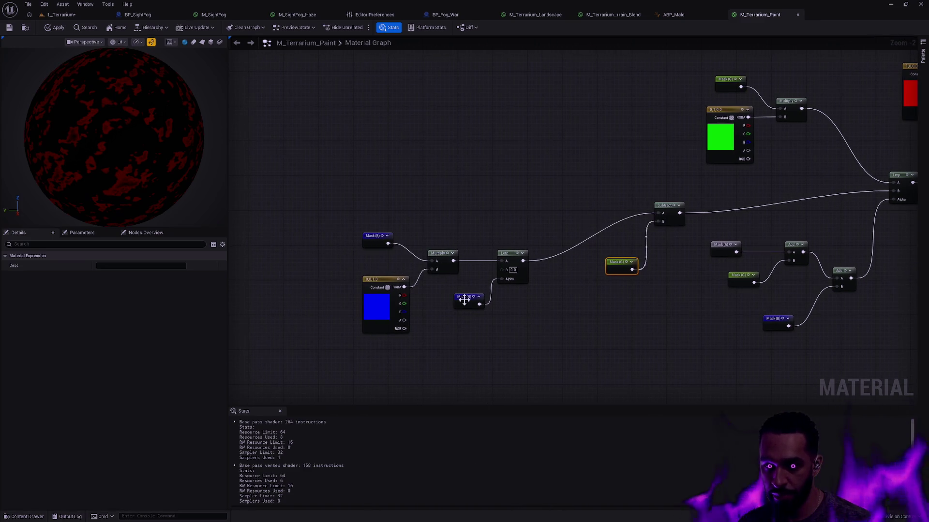
# Delete the extra Mask (B) on the blue Lerp's Alpha, leaving 0.5, and regroup the blue nodes
pyautogui.click(474, 303)
pyautogui.press('Delete')
pyautogui.moveTo(400, 346); pyautogui.dragTo(532, 227)
pyautogui.moveTo(525, 263)
pyautogui.mouseDown()
pyautogui.moveTo(560, 256)
pyautogui.moveTo(547, 224)
pyautogui.moveTo(476, 251)
pyautogui.mouseUp()
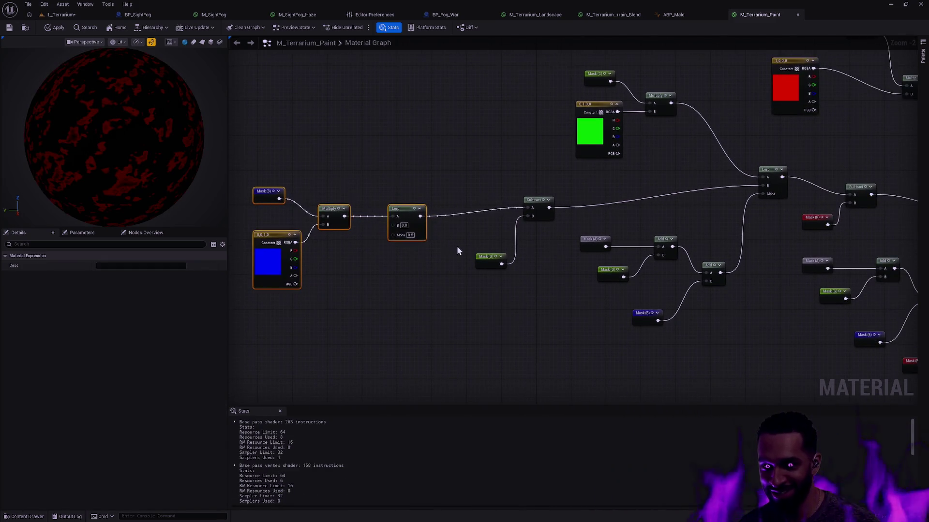
pyautogui.click(433, 180)
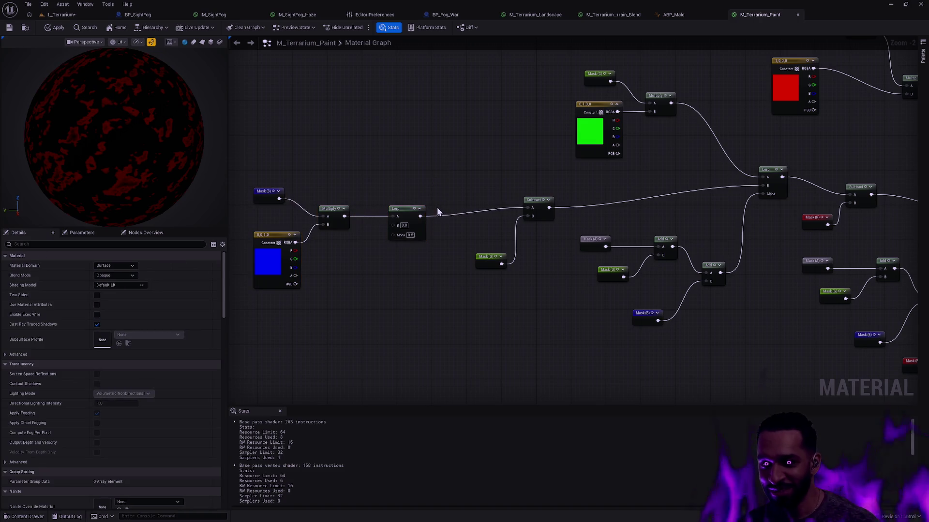
pyautogui.moveTo(400, 211); pyautogui.dragTo(418, 216)
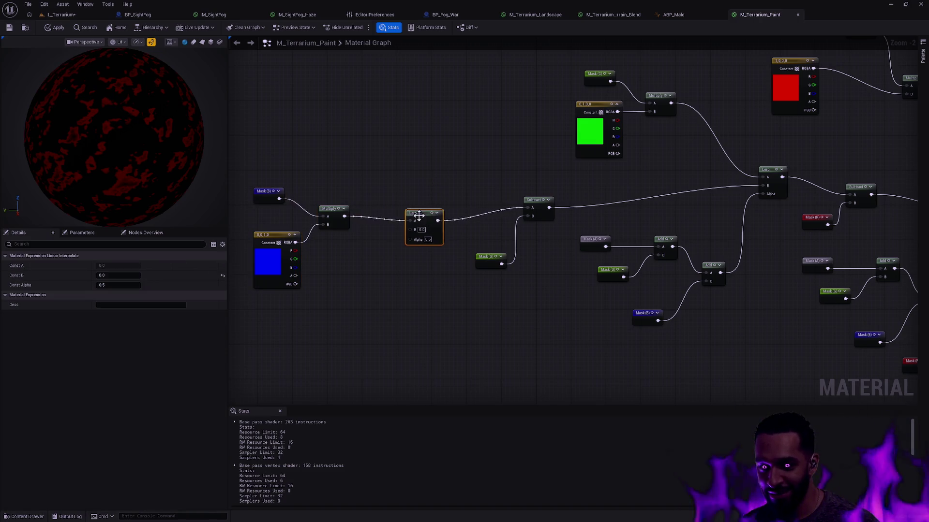
pyautogui.moveTo(497, 298)
pyautogui.mouseDown()
pyautogui.moveTo(502, 276)
pyautogui.moveTo(436, 305)
pyautogui.moveTo(423, 302)
pyautogui.moveTo(608, 184)
pyautogui.mouseUp()
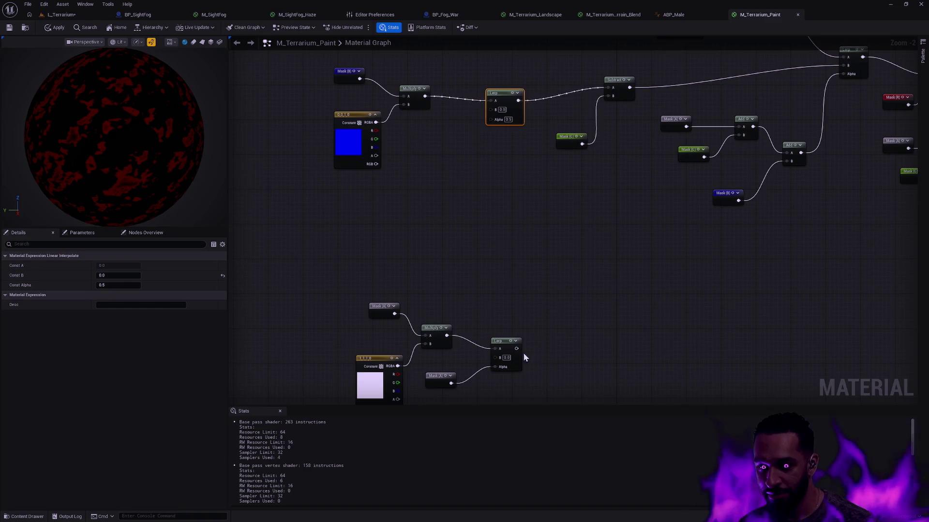
# Move the pale layer group up and feed its Lerp into the blue Lerp's B input
pyautogui.moveTo(544, 378); pyautogui.dragTo(348, 297)
pyautogui.moveTo(503, 344)
pyautogui.mouseDown()
pyautogui.moveTo(399, 252)
pyautogui.moveTo(466, 245)
pyautogui.mouseUp()
pyautogui.moveTo(393, 290)
pyautogui.mouseDown()
pyautogui.moveTo(488, 150)
pyautogui.moveTo(477, 144)
pyautogui.mouseUp()
# Copy and paste the Mask (A), Mask (G) and Add trio
pyautogui.moveTo(521, 221)
pyautogui.mouseDown()
pyautogui.moveTo(445, 293)
pyautogui.moveTo(539, 228)
pyautogui.moveTo(512, 244)
pyautogui.mouseUp()
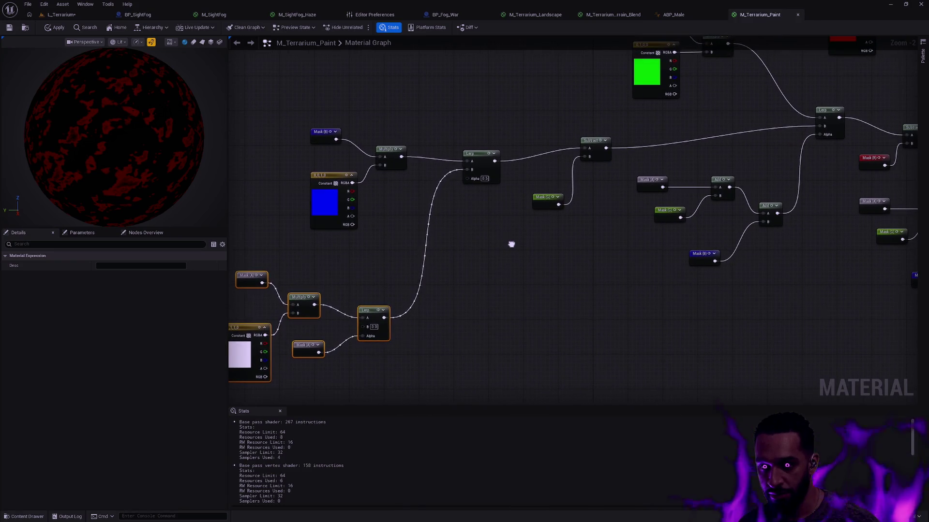
pyautogui.moveTo(638, 224)
pyautogui.mouseDown()
pyautogui.moveTo(742, 173)
pyautogui.moveTo(582, 279)
pyautogui.moveTo(562, 283)
pyautogui.mouseUp()
pyautogui.hotkey('ctrl', 'c')
pyautogui.hotkey('ctrl', 'v')
# Replace the copied Mask (G) with a pasted Mask (B) beside the copied Add
pyautogui.click(527, 295)
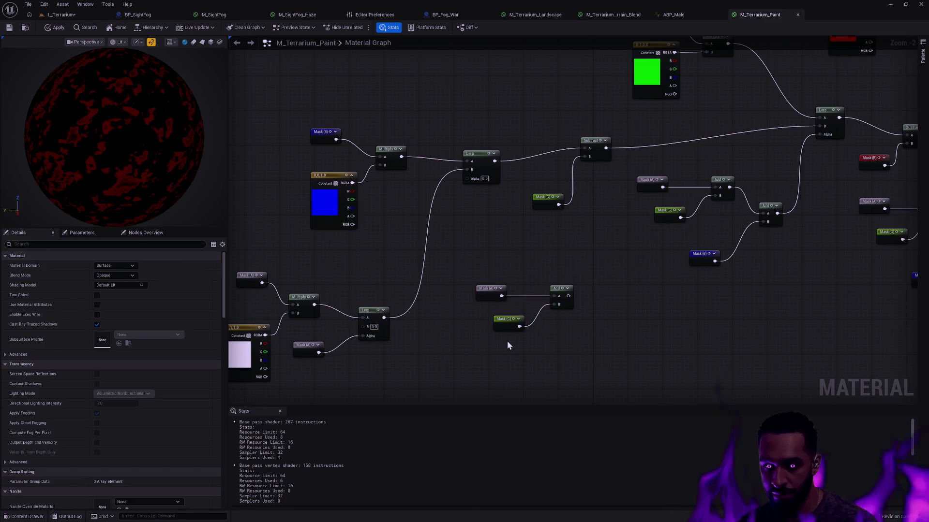
pyautogui.click(498, 327)
pyautogui.press('Delete')
pyautogui.click(324, 132)
pyautogui.hotkey('ctrl', 'c')
pyautogui.hotkey('ctrl', 'v')
pyautogui.moveTo(324, 131)
pyautogui.mouseDown()
pyautogui.moveTo(448, 181)
pyautogui.moveTo(499, 319)
pyautogui.mouseUp()
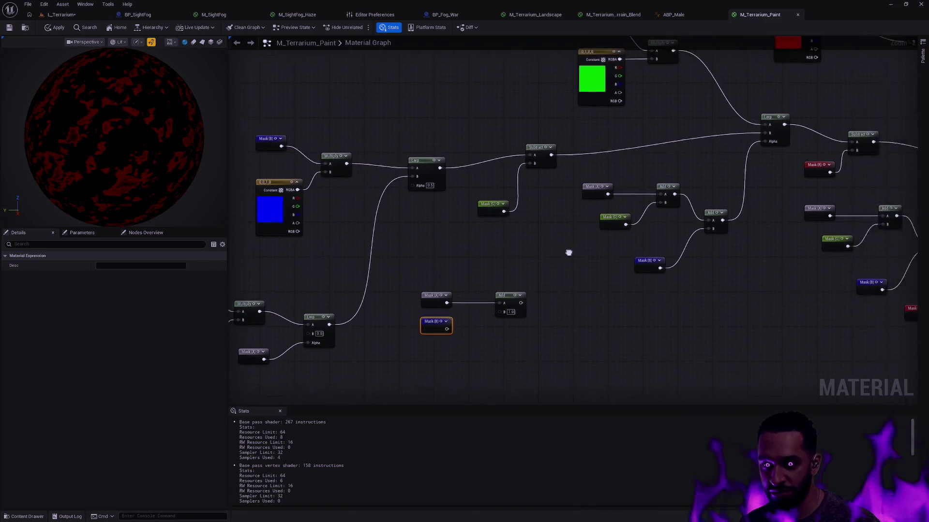
# Rewire the Add chains so Mask (B) feeds the first Add's B and Mask (G) the second
pyautogui.moveTo(541, 262); pyautogui.dragTo(516, 267)
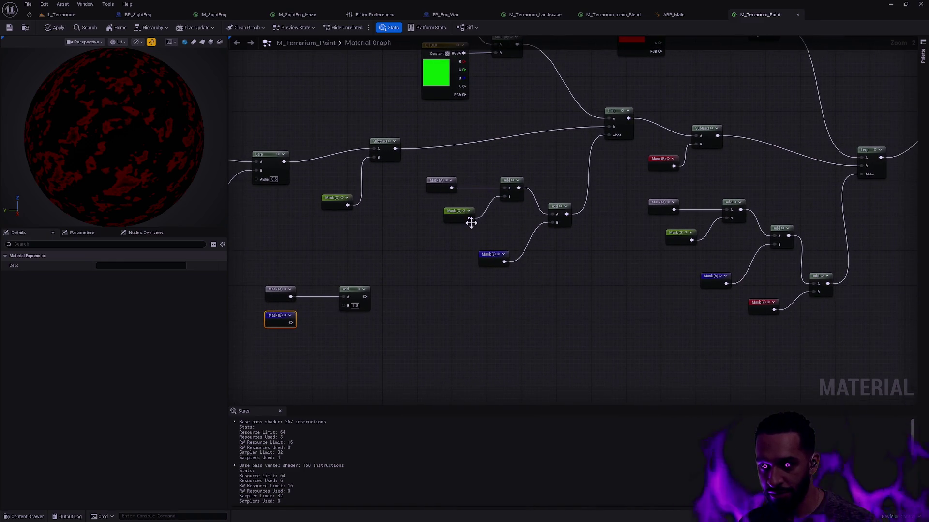
pyautogui.moveTo(455, 215)
pyautogui.mouseDown()
pyautogui.moveTo(465, 242)
pyautogui.moveTo(460, 218)
pyautogui.moveTo(504, 196)
pyautogui.mouseUp()
pyautogui.moveTo(478, 244)
pyautogui.mouseDown()
pyautogui.moveTo(552, 221)
pyautogui.moveTo(518, 253)
pyautogui.mouseUp()
pyautogui.click(724, 252)
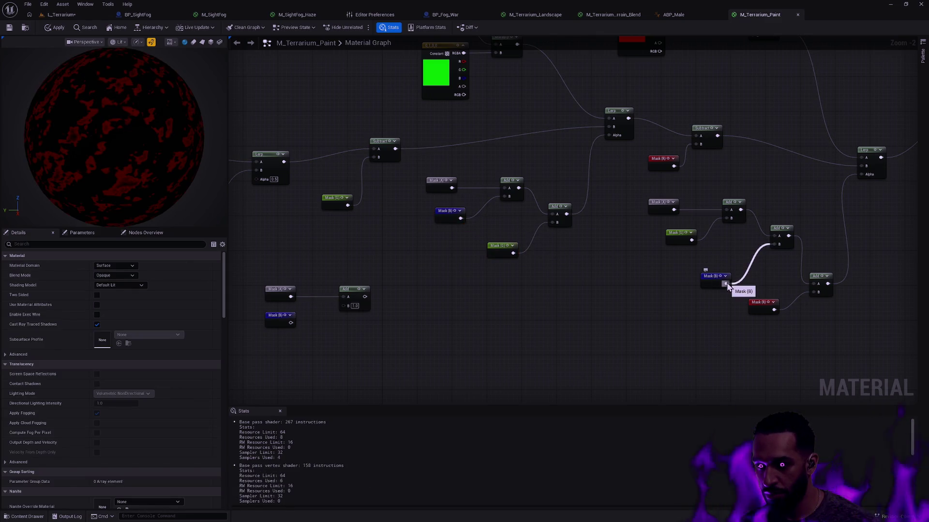
pyautogui.moveTo(726, 284)
pyautogui.mouseDown()
pyautogui.moveTo(727, 219)
pyautogui.moveTo(773, 243)
pyautogui.mouseUp()
pyautogui.moveTo(681, 239)
pyautogui.mouseDown()
pyautogui.moveTo(702, 296)
pyautogui.moveTo(674, 242)
pyautogui.mouseUp()
pyautogui.moveTo(702, 293); pyautogui.dragTo(710, 280)
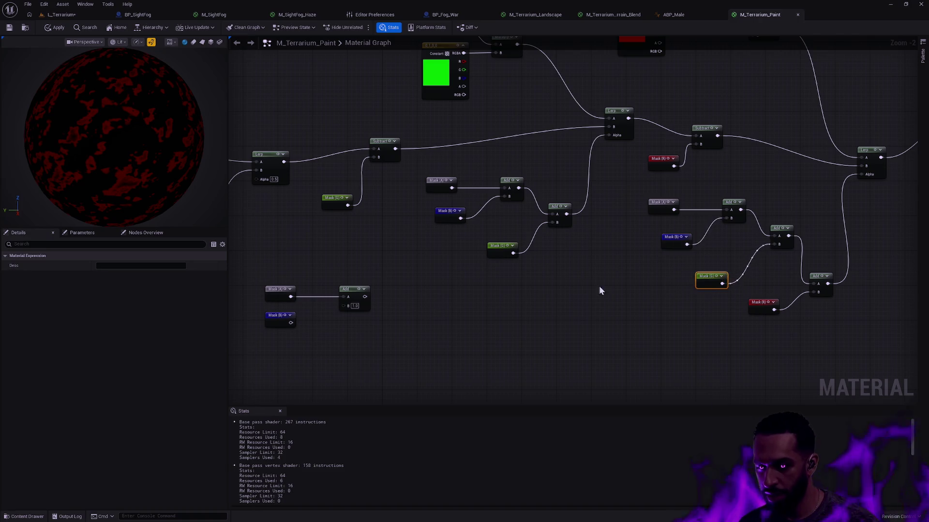
# Wire Mask (B) into the copied Add, and the Add output into the blue Lerp's Alpha
pyautogui.moveTo(598, 288); pyautogui.dragTo(675, 289)
pyautogui.moveTo(504, 272); pyautogui.dragTo(608, 294)
pyautogui.moveTo(483, 342); pyautogui.dragTo(541, 326)
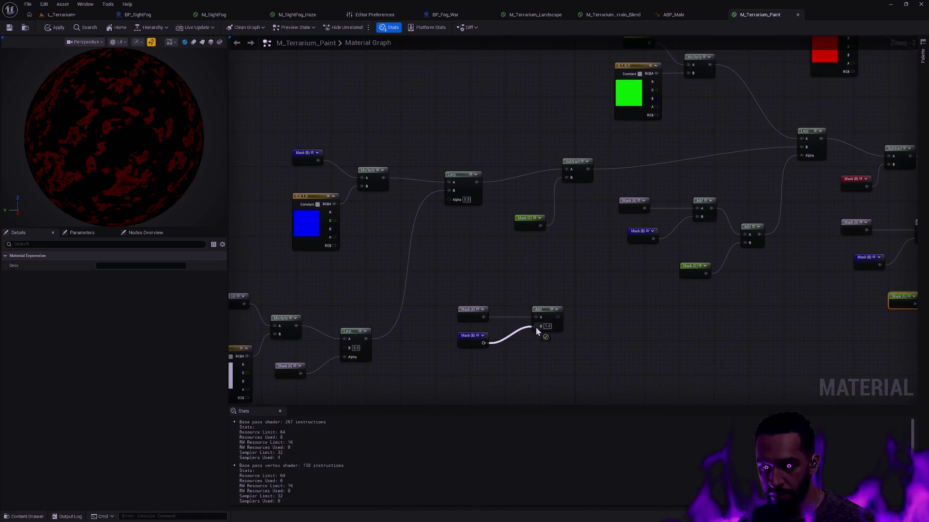
pyautogui.moveTo(452, 301); pyautogui.dragTo(565, 349)
pyautogui.moveTo(542, 317); pyautogui.dragTo(515, 299)
pyautogui.click(504, 265)
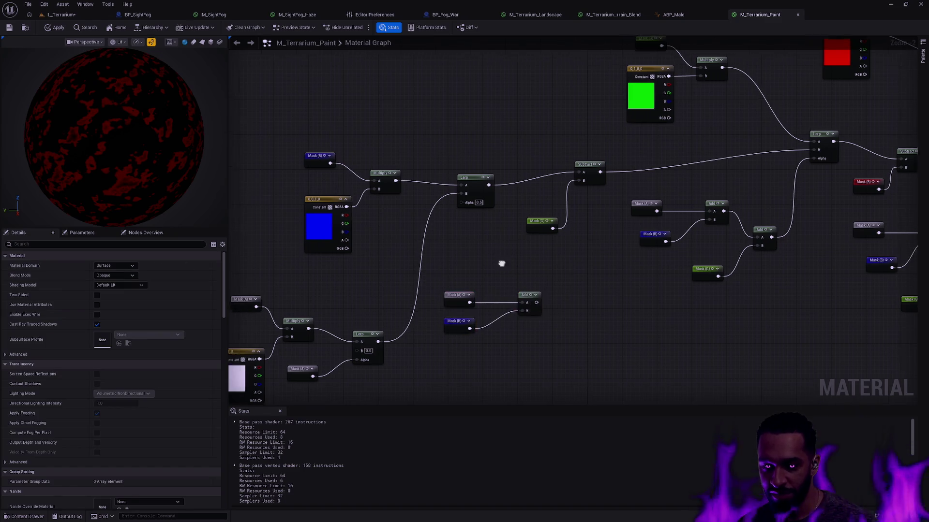
pyautogui.moveTo(500, 263); pyautogui.dragTo(531, 272)
pyautogui.moveTo(557, 308); pyautogui.dragTo(482, 208)
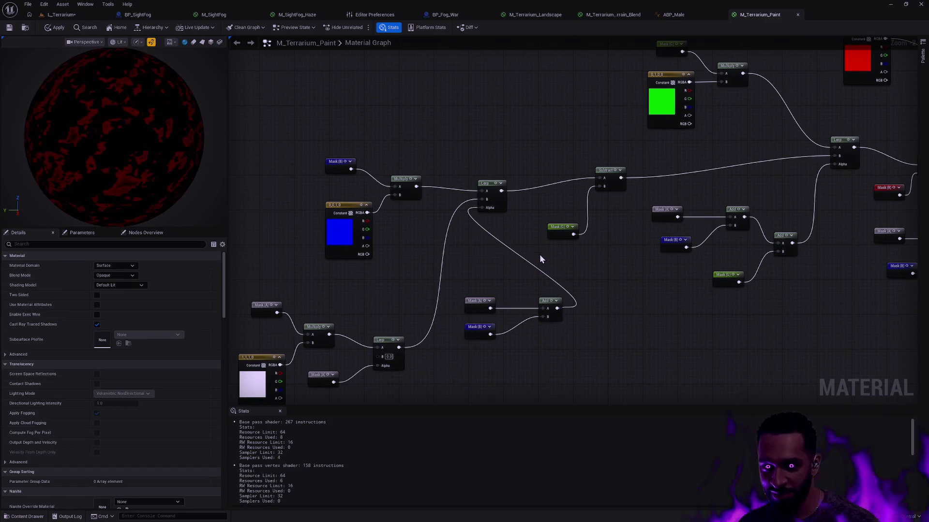
# Select the blue layer nodes and move the pale layer group up and right
pyautogui.moveTo(403, 315); pyautogui.dragTo(476, 277)
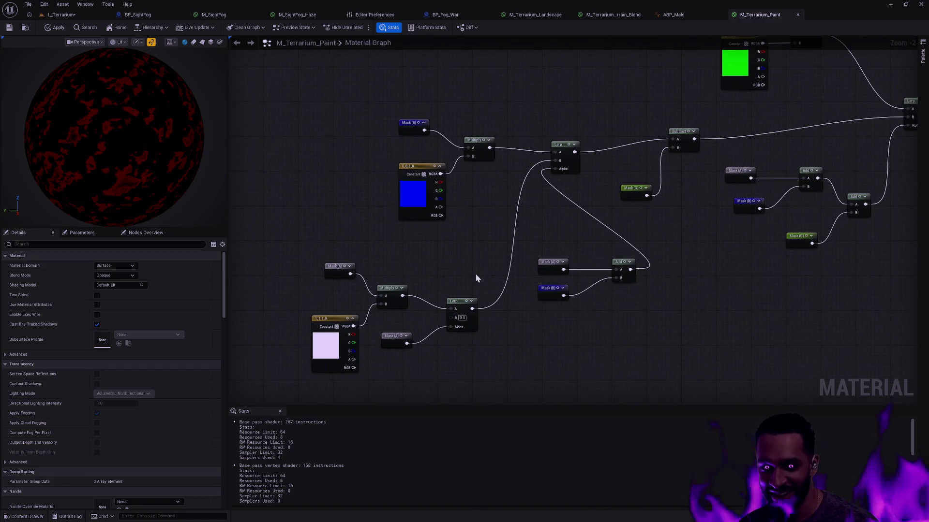
pyautogui.moveTo(585, 177); pyautogui.dragTo(394, 116)
pyautogui.moveTo(508, 251); pyautogui.dragTo(310, 378)
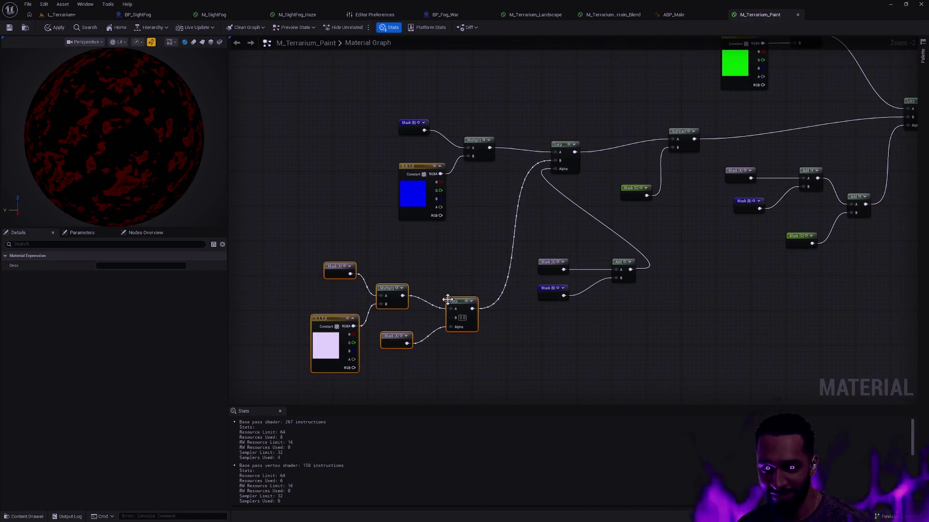
pyautogui.moveTo(460, 307); pyautogui.dragTo(473, 285)
pyautogui.moveTo(387, 109); pyautogui.dragTo(498, 203)
pyautogui.moveTo(478, 150); pyautogui.dragTo(441, 114)
# Raise the pale layer group and shift the blue Mask (B), Multiply and Constant up-left
pyautogui.moveTo(582, 285); pyautogui.dragTo(537, 259)
pyautogui.click(470, 281)
pyautogui.moveTo(483, 336); pyautogui.dragTo(334, 242)
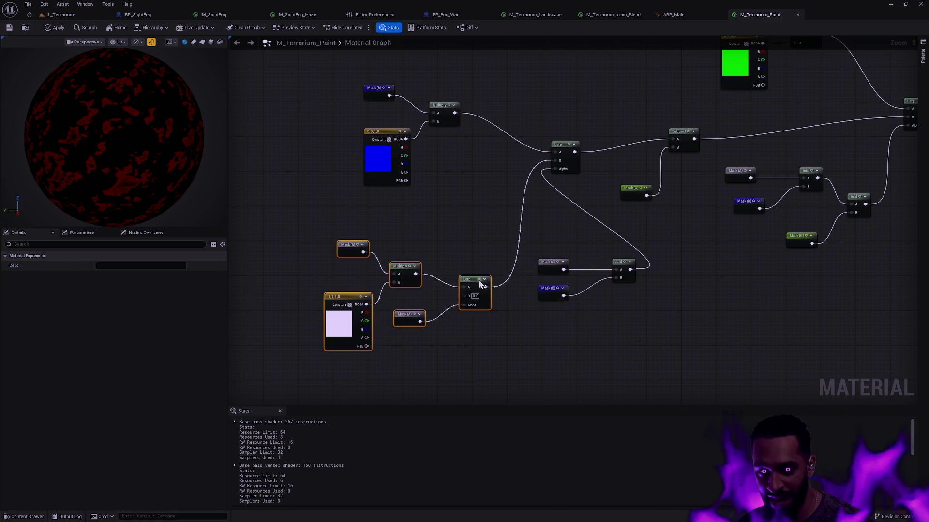
pyautogui.moveTo(481, 283); pyautogui.dragTo(481, 247)
pyautogui.click(466, 162)
pyautogui.moveTo(466, 162); pyautogui.dragTo(361, 82)
pyautogui.moveTo(394, 140); pyautogui.dragTo(361, 122)
# Reposition Subtract, Mask (G), the lower Mask and Add group, the blue Lerp and the pale group
pyautogui.moveTo(588, 143); pyautogui.dragTo(520, 213)
pyautogui.moveTo(568, 155)
pyautogui.mouseDown()
pyautogui.moveTo(445, 216)
pyautogui.moveTo(515, 194)
pyautogui.moveTo(506, 198)
pyautogui.mouseUp()
pyautogui.moveTo(479, 234); pyautogui.dragTo(654, 358)
pyautogui.moveTo(503, 251); pyautogui.dragTo(543, 260)
pyautogui.moveTo(443, 247); pyautogui.dragTo(456, 248)
pyautogui.moveTo(331, 221); pyautogui.dragTo(404, 191)
pyautogui.moveTo(290, 326)
pyautogui.mouseDown()
pyautogui.moveTo(379, 359)
pyautogui.moveTo(402, 379)
pyautogui.mouseUp()
pyautogui.moveTo(383, 339)
pyautogui.mouseDown()
pyautogui.moveTo(379, 311)
pyautogui.moveTo(546, 291)
pyautogui.mouseUp()
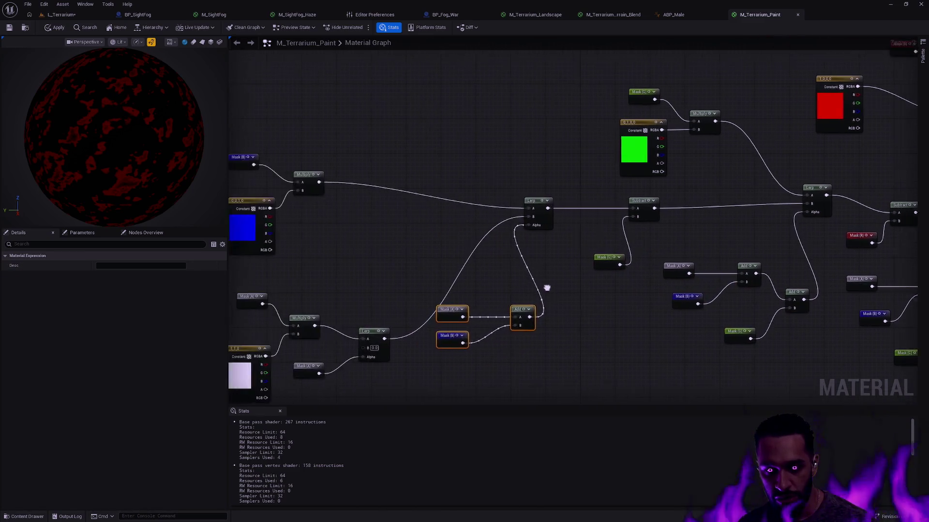
pyautogui.moveTo(494, 375); pyautogui.dragTo(385, 327)
pyautogui.moveTo(296, 280); pyautogui.dragTo(377, 394)
pyautogui.moveTo(466, 322)
pyautogui.mouseDown()
pyautogui.moveTo(444, 283)
pyautogui.moveTo(442, 309)
pyautogui.mouseUp()
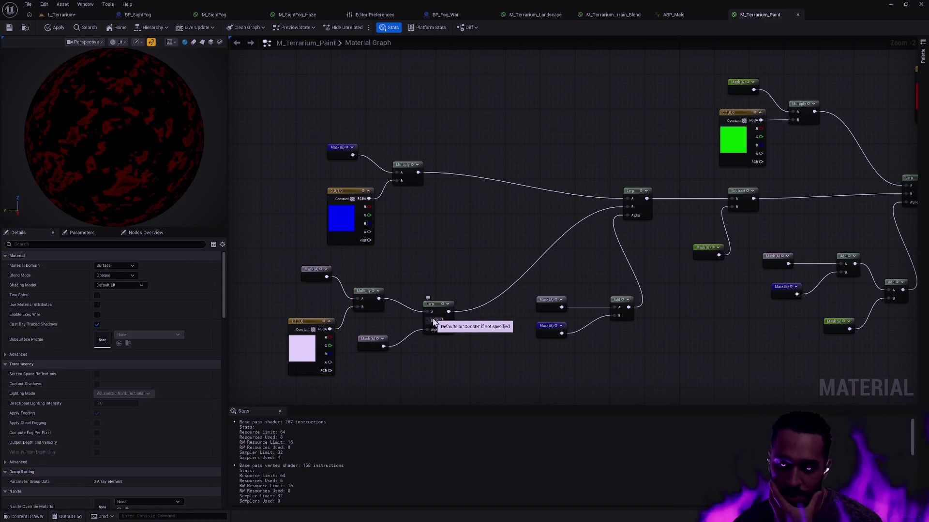
# Connect Mask (A) to the pale Lerp's Alpha and nudge the blue Multiply right
pyautogui.moveTo(434, 322)
pyautogui.mouseDown()
pyautogui.moveTo(280, 398)
pyautogui.moveTo(381, 353)
pyautogui.moveTo(296, 366)
pyautogui.moveTo(319, 354)
pyautogui.moveTo(383, 263)
pyautogui.mouseUp()
pyautogui.moveTo(571, 126)
pyautogui.mouseDown()
pyautogui.moveTo(117, 286)
pyautogui.moveTo(606, 174)
pyautogui.moveTo(432, 223)
pyautogui.mouseUp()
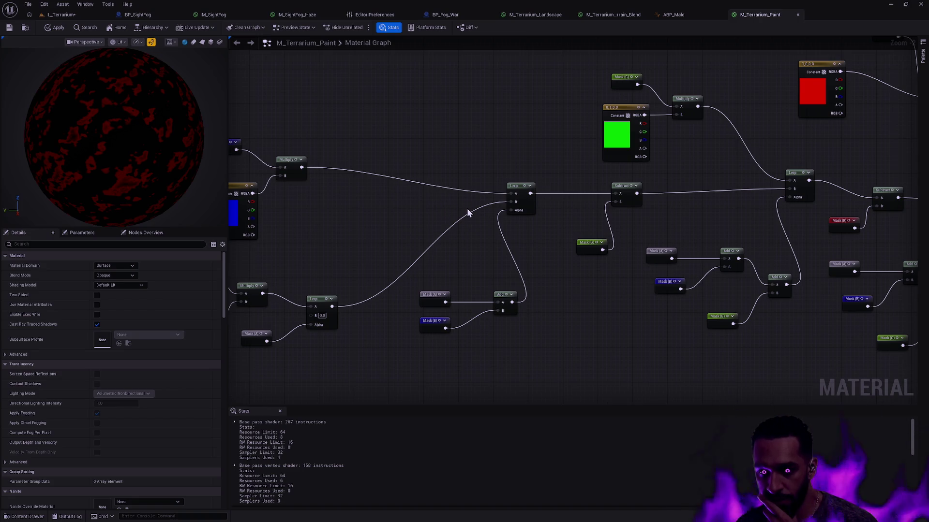
pyautogui.moveTo(431, 205); pyautogui.dragTo(592, 211)
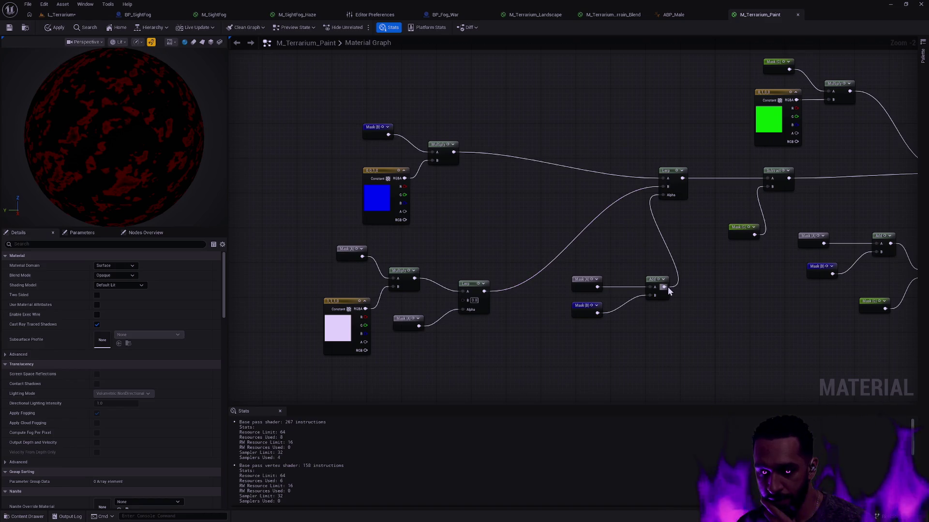
pyautogui.moveTo(681, 272)
pyautogui.mouseDown()
pyautogui.moveTo(545, 267)
pyautogui.moveTo(513, 276)
pyautogui.moveTo(602, 276)
pyautogui.mouseUp()
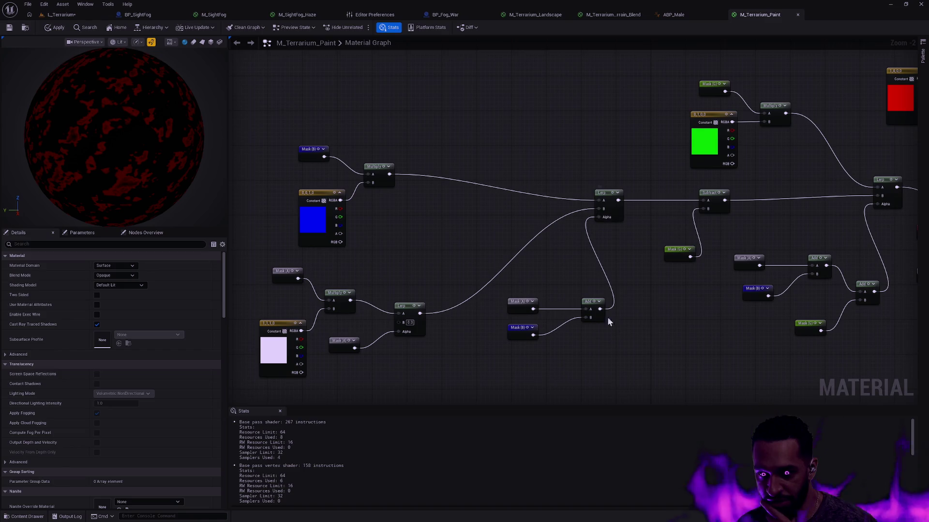
pyautogui.moveTo(624, 346); pyautogui.dragTo(505, 296)
pyautogui.click(566, 272)
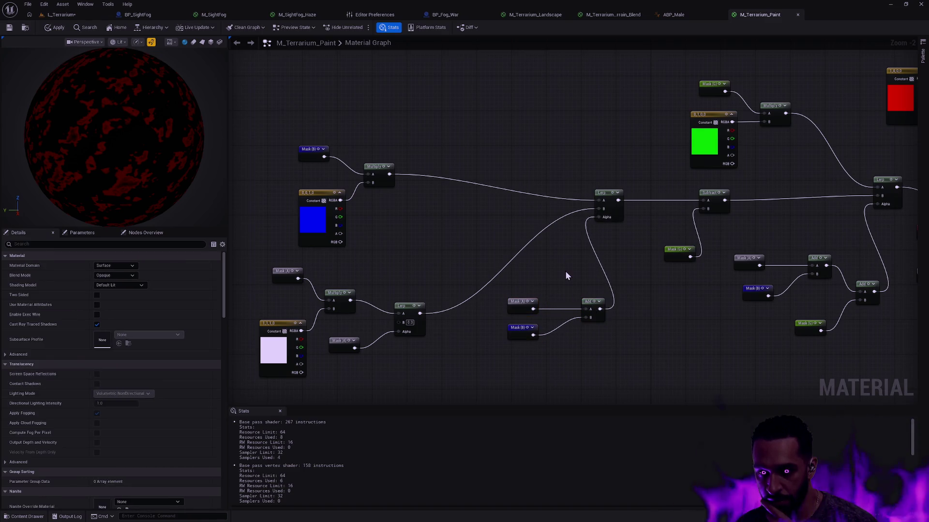
pyautogui.moveTo(390, 178)
pyautogui.mouseDown()
pyautogui.moveTo(572, 213)
pyautogui.moveTo(599, 205)
pyautogui.moveTo(512, 217)
pyautogui.moveTo(428, 277)
pyautogui.mouseUp()
# Add a Subtract node after the Multiply and feed the pale Lerp into its A input
pyautogui.write('subtract')
pyautogui.press('Return')
pyautogui.moveTo(419, 313); pyautogui.dragTo(462, 264)
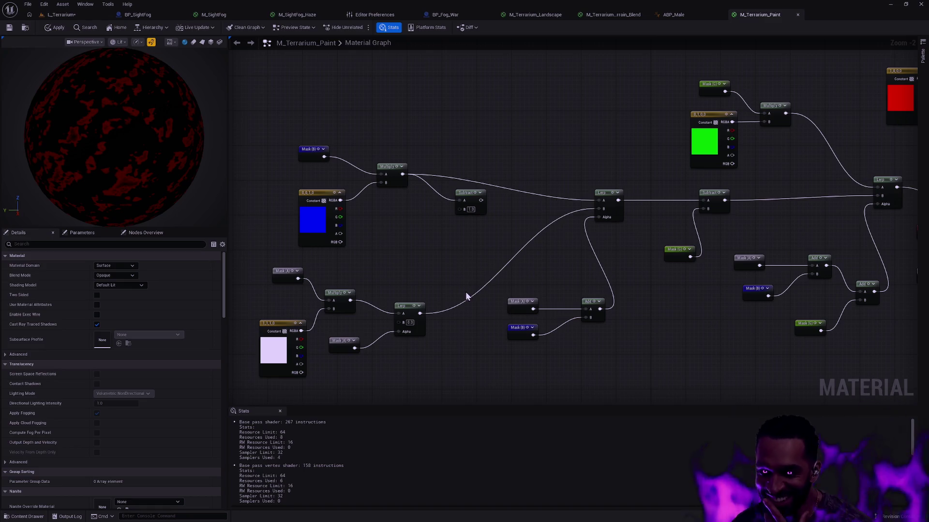
pyautogui.moveTo(590, 273)
pyautogui.mouseDown()
pyautogui.moveTo(428, 271)
pyautogui.moveTo(492, 296)
pyautogui.moveTo(549, 305)
pyautogui.moveTo(479, 291)
pyautogui.moveTo(672, 288)
pyautogui.moveTo(676, 276)
pyautogui.moveTo(655, 281)
pyautogui.mouseUp()
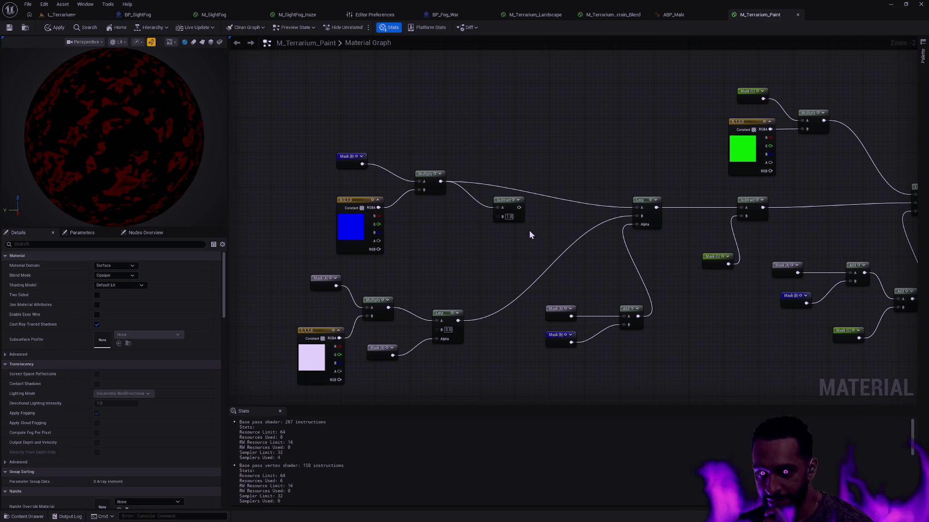
pyautogui.moveTo(513, 204); pyautogui.dragTo(514, 217)
pyautogui.moveTo(516, 222); pyautogui.dragTo(512, 218)
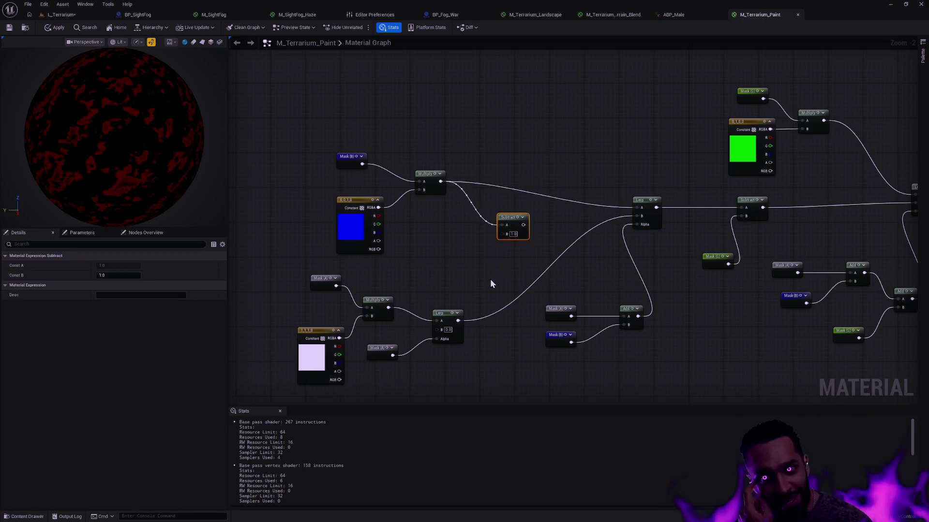
pyautogui.moveTo(458, 321)
pyautogui.mouseDown()
pyautogui.moveTo(503, 226)
pyautogui.moveTo(524, 226)
pyautogui.mouseUp()
# Duplicate Mask (B) into Subtract's B, and route the Subtract result into the blue Lerp's B
pyautogui.click(356, 158)
pyautogui.hotkey('ctrl', 'd')
pyautogui.moveTo(424, 245)
pyautogui.mouseDown()
pyautogui.moveTo(433, 258)
pyautogui.moveTo(637, 216)
pyautogui.mouseUp()
pyautogui.moveTo(436, 258); pyautogui.dragTo(514, 277)
pyautogui.moveTo(525, 227); pyautogui.dragTo(542, 228)
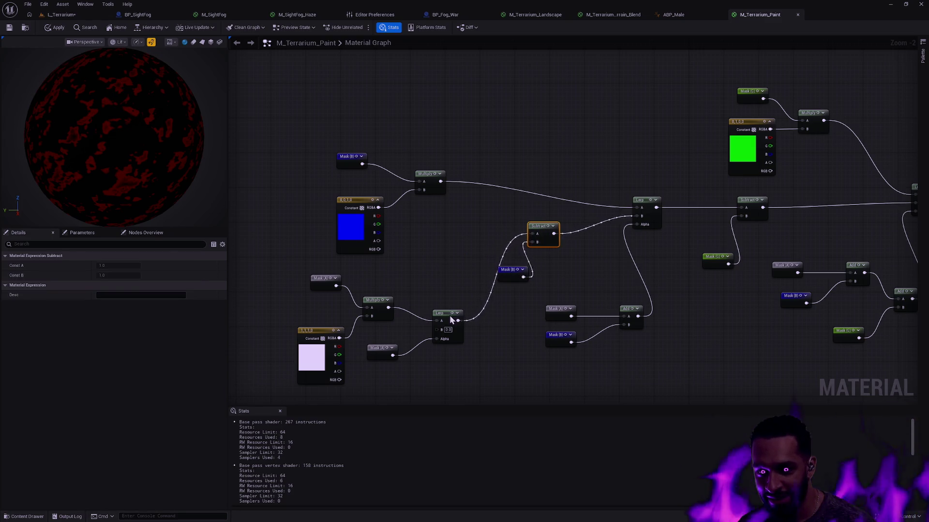
pyautogui.moveTo(450, 315); pyautogui.dragTo(439, 307)
pyautogui.moveTo(649, 268)
pyautogui.mouseDown()
pyautogui.moveTo(379, 255)
pyautogui.moveTo(669, 248)
pyautogui.moveTo(288, 237)
pyautogui.mouseUp()
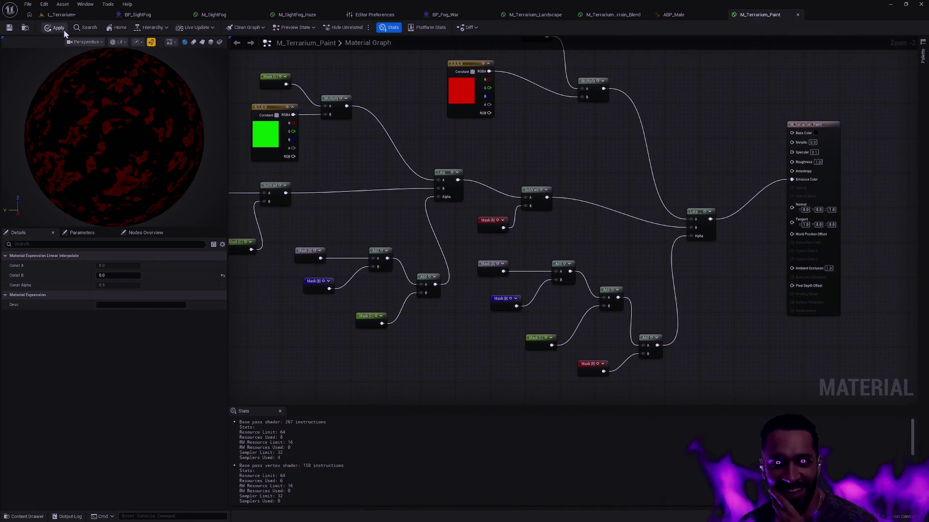
# Apply M_Terrarium_Paint, inspect the pale patches on the L_Terrarium terrain, then go back to the graph
pyautogui.click(12, 28)
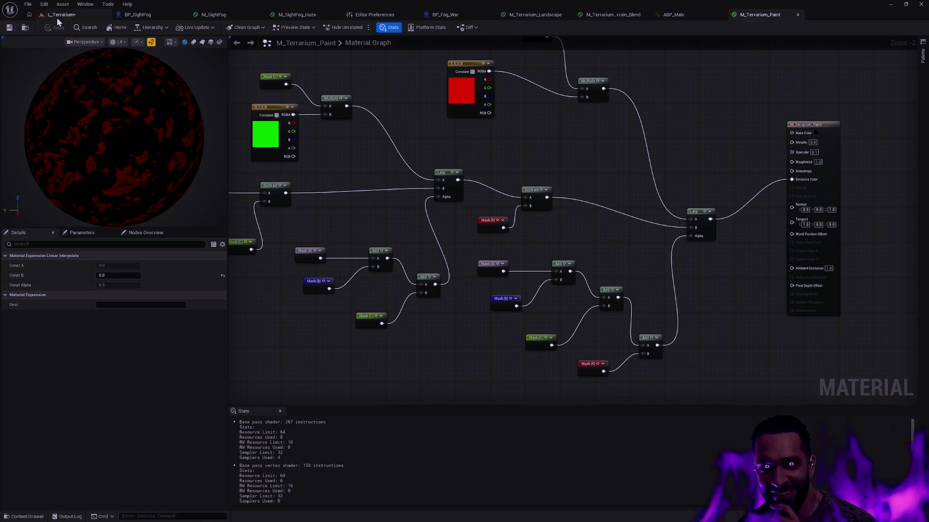
pyautogui.click(56, 16)
pyautogui.moveTo(556, 195)
pyautogui.mouseDown()
pyautogui.moveTo(541, 222)
pyautogui.moveTo(557, 160)
pyautogui.moveTo(576, 203)
pyautogui.moveTo(556, 194)
pyautogui.mouseUp()
pyautogui.moveTo(460, 208)
pyautogui.mouseDown()
pyautogui.moveTo(460, 232)
pyautogui.moveTo(459, 174)
pyautogui.moveTo(459, 203)
pyautogui.moveTo(460, 179)
pyautogui.moveTo(484, 184)
pyautogui.moveTo(442, 222)
pyautogui.mouseUp()
pyautogui.moveTo(464, 187)
pyautogui.mouseDown()
pyautogui.moveTo(457, 162)
pyautogui.moveTo(462, 184)
pyautogui.moveTo(455, 170)
pyautogui.moveTo(460, 176)
pyautogui.mouseUp()
pyautogui.moveTo(542, 168); pyautogui.dragTo(543, 169)
pyautogui.click(767, 16)
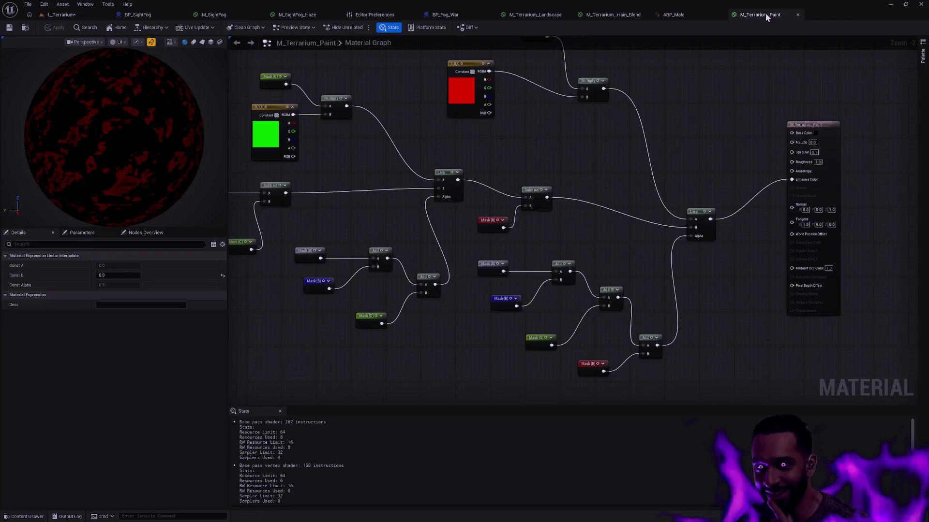
# Rearrange the middle nodes around the Add, moving that cluster lower in the graph
pyautogui.scroll(-3, 522, 156)
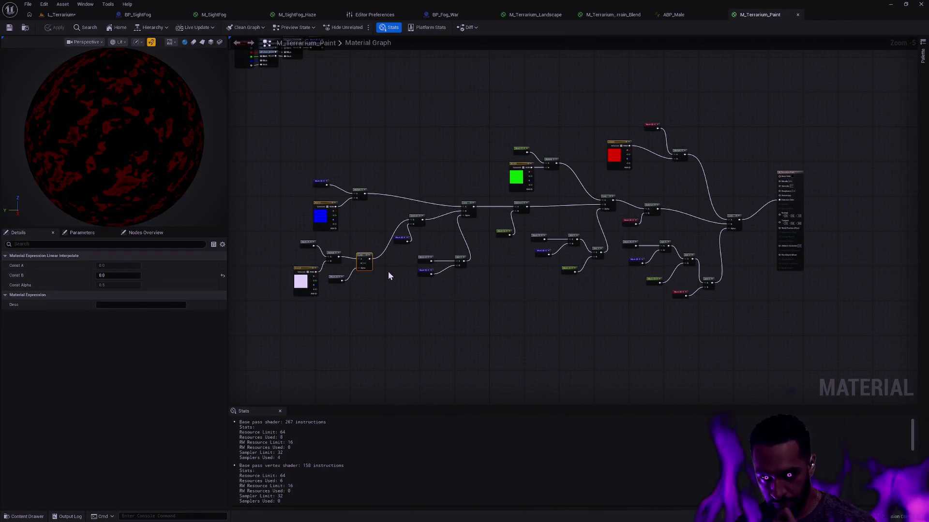
pyautogui.moveTo(752, 328); pyautogui.dragTo(621, 240)
pyautogui.moveTo(690, 258); pyautogui.dragTo(715, 304)
pyautogui.moveTo(624, 303); pyautogui.dragTo(523, 223)
pyautogui.click(574, 239)
pyautogui.moveTo(573, 240); pyautogui.dragTo(569, 246)
pyautogui.moveTo(605, 280)
pyautogui.mouseDown()
pyautogui.moveTo(531, 232)
pyautogui.moveTo(569, 319)
pyautogui.mouseUp()
pyautogui.moveTo(487, 299)
pyautogui.mouseDown()
pyautogui.moveTo(473, 276)
pyautogui.moveTo(415, 250)
pyautogui.moveTo(455, 310)
pyautogui.mouseUp()
# Move the lavender layer's Mask below it and lower the Mask, Multiply and Lerp nodes in the chain
pyautogui.click(530, 282)
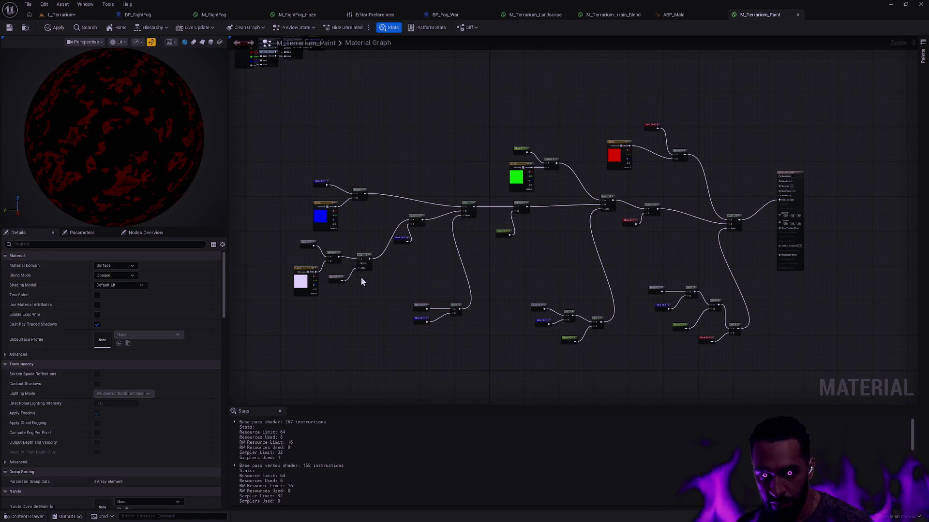
pyautogui.moveTo(336, 277); pyautogui.dragTo(339, 337)
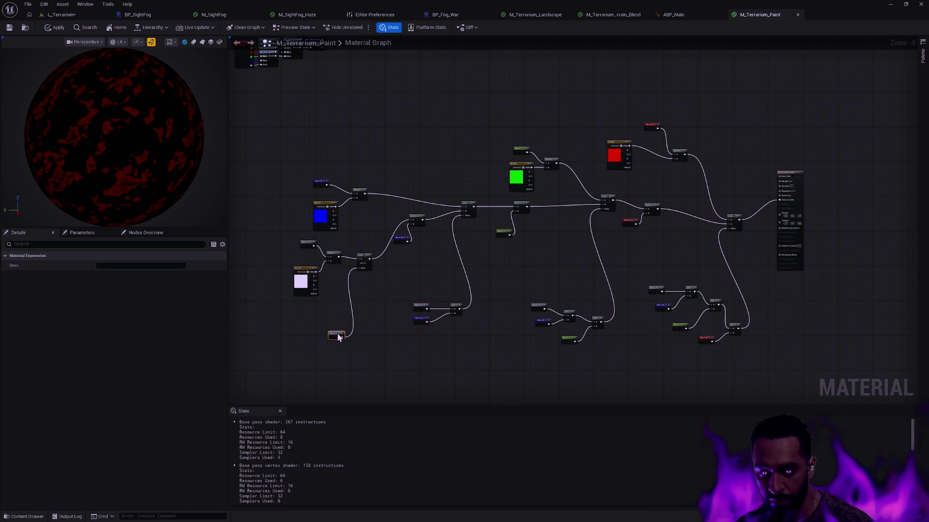
pyautogui.click(365, 373)
pyautogui.moveTo(451, 305); pyautogui.dragTo(465, 318)
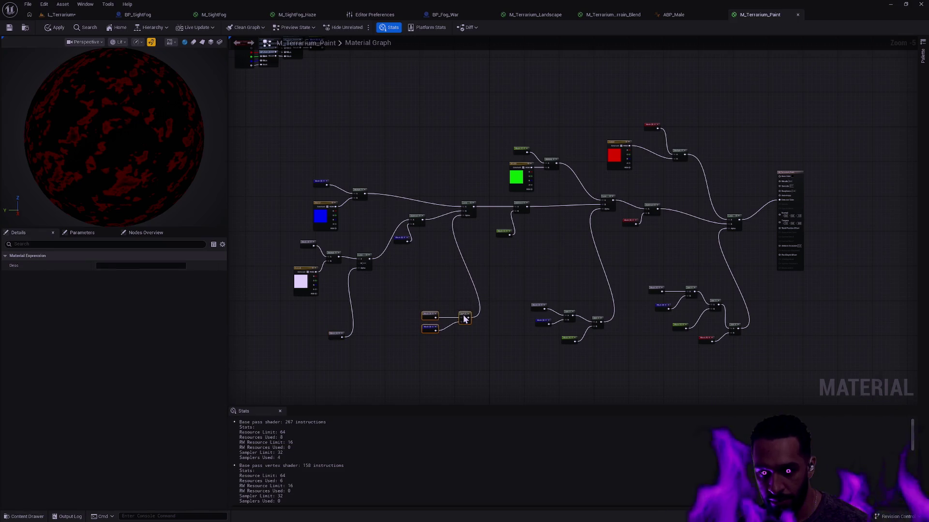
pyautogui.click(619, 366)
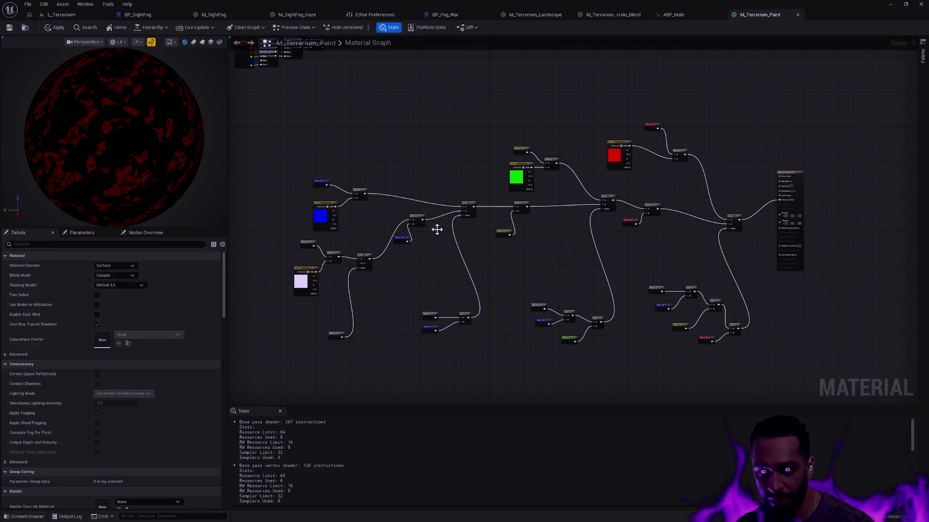
pyautogui.moveTo(421, 226); pyautogui.dragTo(414, 257)
pyautogui.moveTo(486, 259); pyautogui.dragTo(533, 209)
pyautogui.moveTo(471, 205); pyautogui.dragTo(468, 234)
# Reposition the blue, green, lavender and red layer groups so they are evenly spaced
pyautogui.moveTo(365, 230)
pyautogui.mouseDown()
pyautogui.moveTo(310, 177)
pyautogui.moveTo(421, 194)
pyautogui.mouseUp()
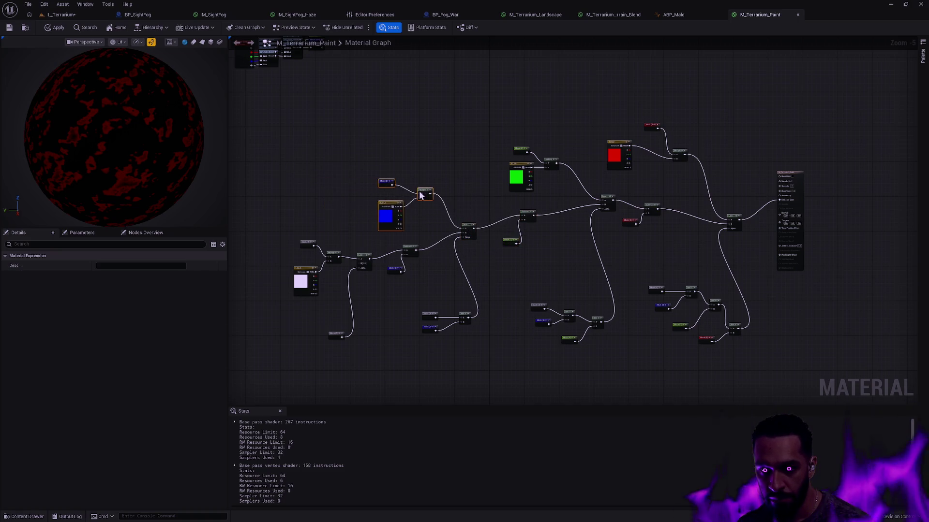
pyautogui.moveTo(538, 169)
pyautogui.mouseDown()
pyautogui.moveTo(503, 140)
pyautogui.moveTo(508, 155)
pyautogui.mouseUp()
pyautogui.moveTo(683, 150)
pyautogui.mouseDown()
pyautogui.moveTo(666, 150)
pyautogui.moveTo(631, 120)
pyautogui.mouseUp()
pyautogui.click(562, 120)
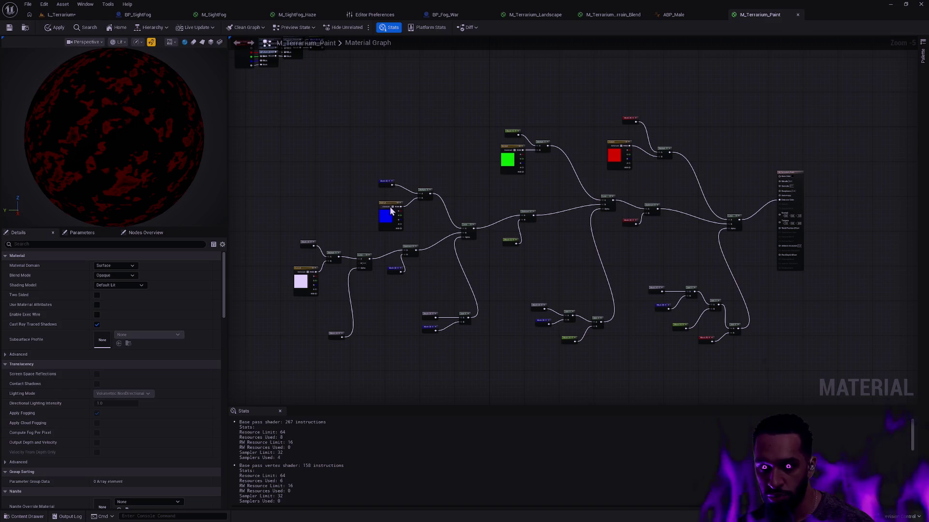
pyautogui.moveTo(284, 235)
pyautogui.mouseDown()
pyautogui.moveTo(341, 263)
pyautogui.moveTo(322, 243)
pyautogui.mouseUp()
pyautogui.click(326, 228)
pyautogui.moveTo(358, 163); pyautogui.dragTo(429, 216)
pyautogui.moveTo(388, 191); pyautogui.dragTo(385, 160)
pyautogui.moveTo(280, 209)
pyautogui.mouseDown()
pyautogui.moveTo(333, 264)
pyautogui.moveTo(304, 224)
pyautogui.mouseUp()
pyautogui.moveTo(495, 193)
pyautogui.mouseDown()
pyautogui.moveTo(556, 140)
pyautogui.moveTo(559, 125)
pyautogui.moveTo(544, 127)
pyautogui.mouseUp()
pyautogui.moveTo(602, 109)
pyautogui.mouseDown()
pyautogui.moveTo(677, 174)
pyautogui.moveTo(680, 131)
pyautogui.mouseUp()
pyautogui.click(690, 178)
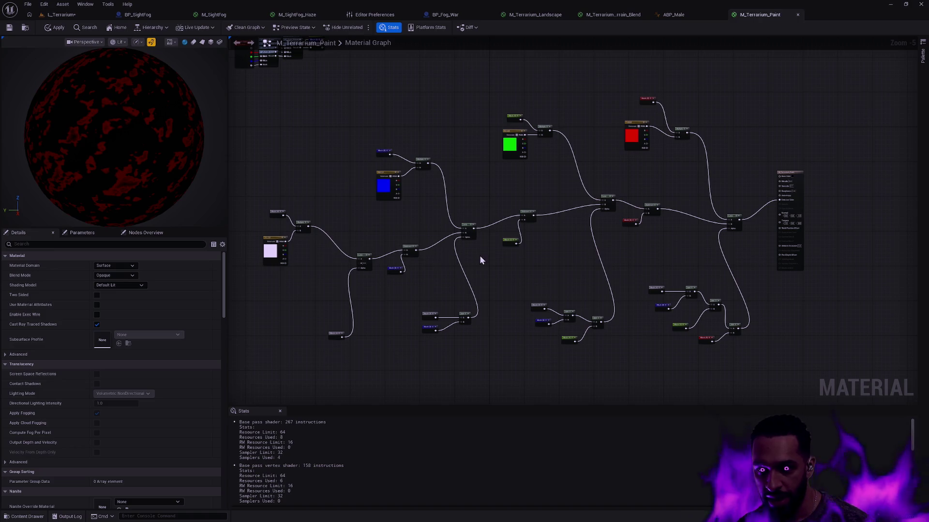
# Line up the lower chain's Lerp, Subtract and Mask nodes
pyautogui.moveTo(335, 334); pyautogui.dragTo(318, 332)
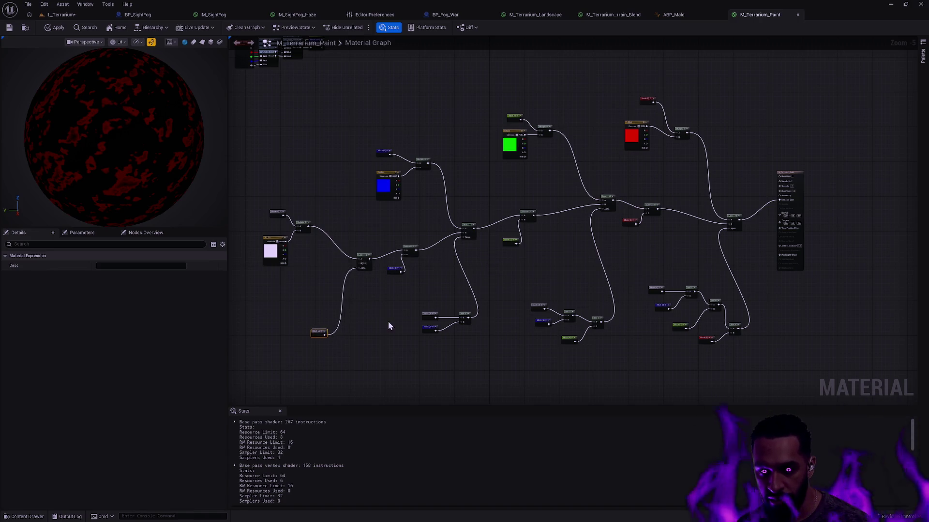
pyautogui.click(389, 327)
pyautogui.scroll(1, 405, 290)
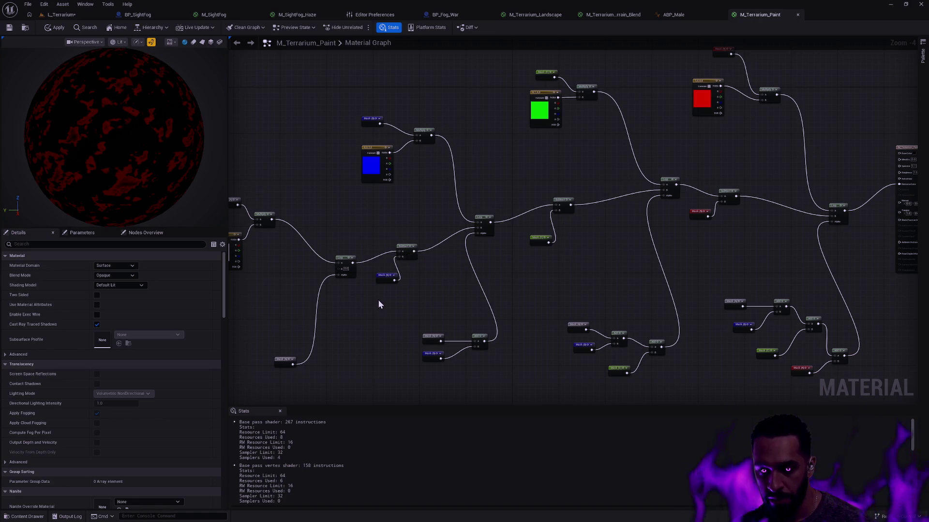
pyautogui.moveTo(341, 260); pyautogui.dragTo(359, 254)
pyautogui.moveTo(385, 298)
pyautogui.mouseDown()
pyautogui.moveTo(405, 251)
pyautogui.moveTo(411, 255)
pyautogui.moveTo(370, 288)
pyautogui.mouseUp()
pyautogui.click(390, 280)
pyautogui.moveTo(562, 268); pyautogui.dragTo(502, 297)
pyautogui.moveTo(429, 249)
pyautogui.mouseDown()
pyautogui.moveTo(466, 240)
pyautogui.moveTo(371, 293)
pyautogui.mouseUp()
pyautogui.click(484, 267)
pyautogui.moveTo(519, 239); pyautogui.dragTo(524, 242)
pyautogui.moveTo(616, 270)
pyautogui.mouseDown()
pyautogui.moveTo(558, 239)
pyautogui.moveTo(584, 251)
pyautogui.moveTo(833, 225)
pyautogui.moveTo(530, 270)
pyautogui.moveTo(541, 271)
pyautogui.mouseUp()
pyautogui.click(542, 246)
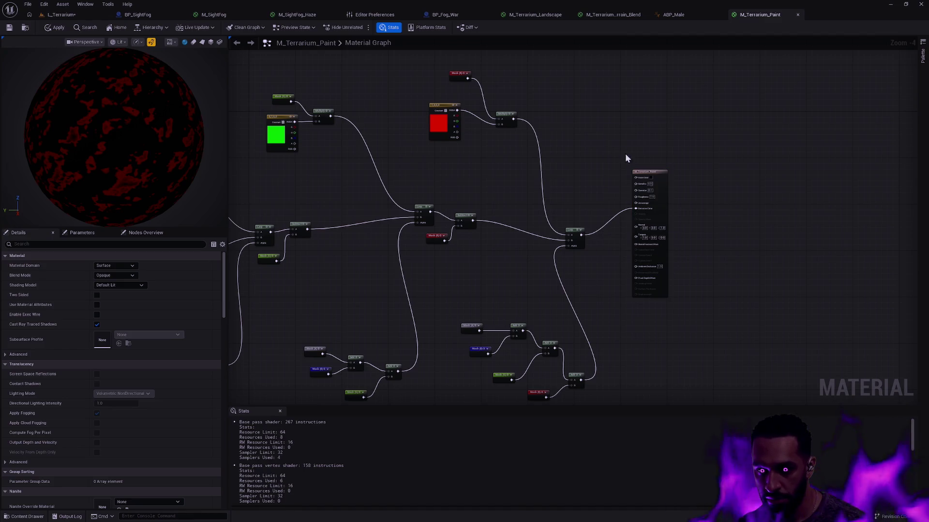
# Move the Vertex Color and MF_Paint cluster right toward the graph and apply the material
pyautogui.press('Home')
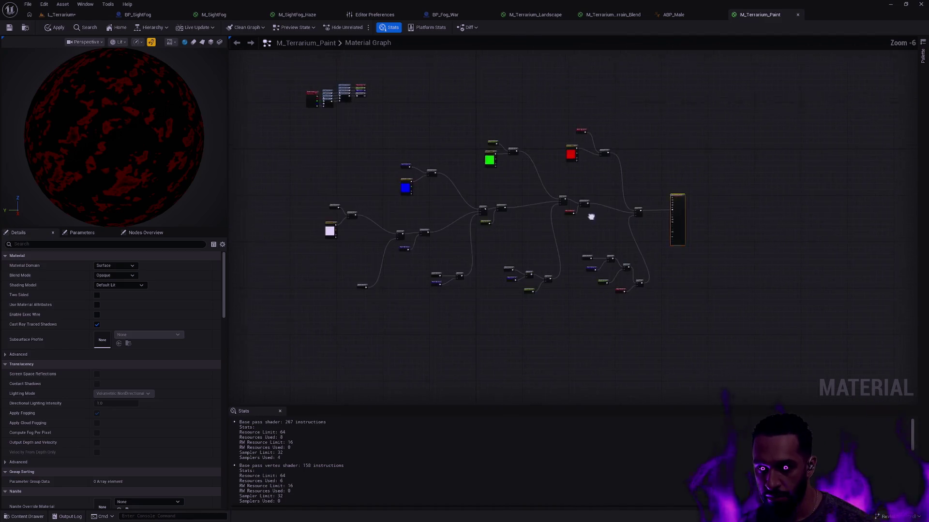
pyautogui.moveTo(619, 263)
pyautogui.mouseDown()
pyautogui.moveTo(705, 259)
pyautogui.moveTo(639, 269)
pyautogui.moveTo(704, 257)
pyautogui.moveTo(663, 259)
pyautogui.mouseUp()
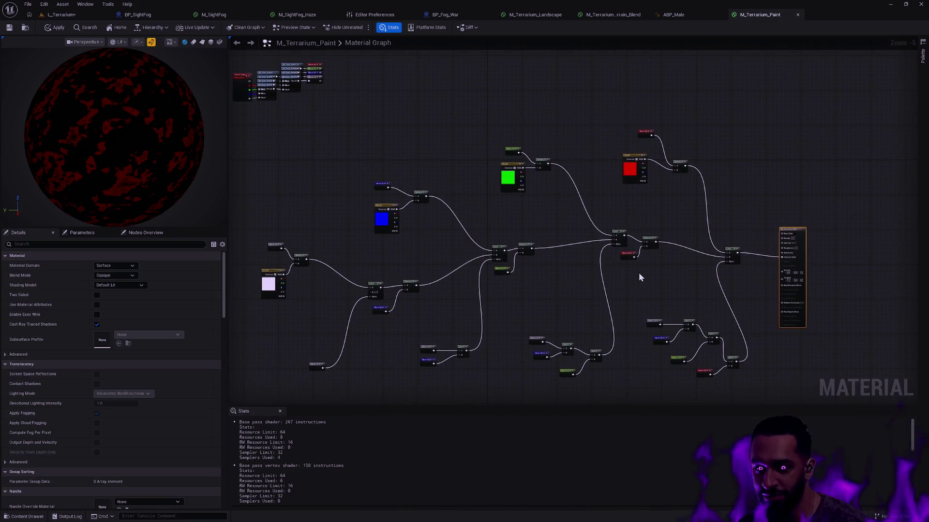
pyautogui.click(643, 135)
pyautogui.click(612, 258)
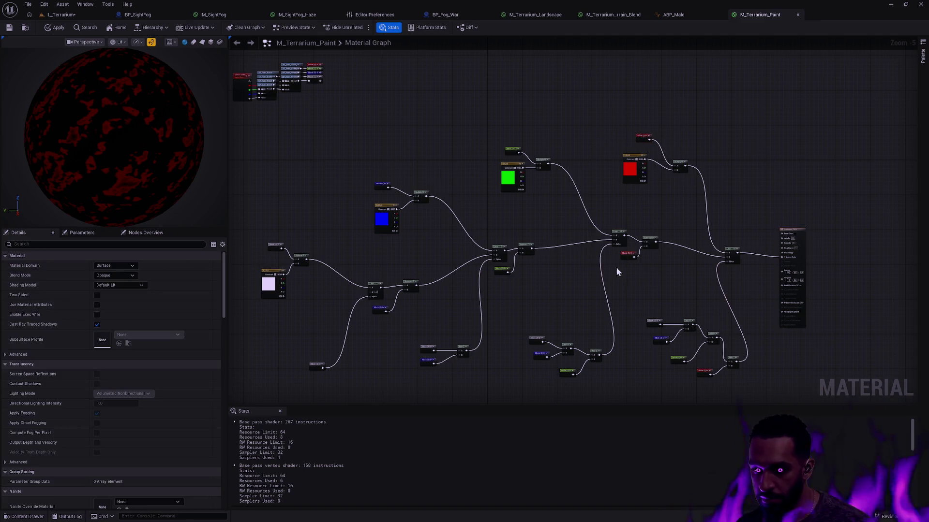
pyautogui.moveTo(385, 121); pyautogui.dragTo(264, 91)
pyautogui.moveTo(349, 141); pyautogui.dragTo(503, 180)
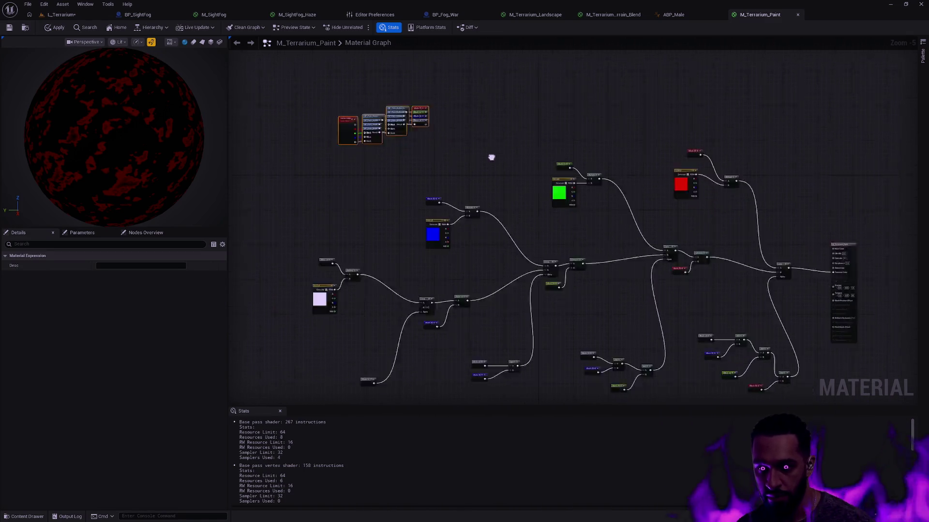
pyautogui.click(52, 29)
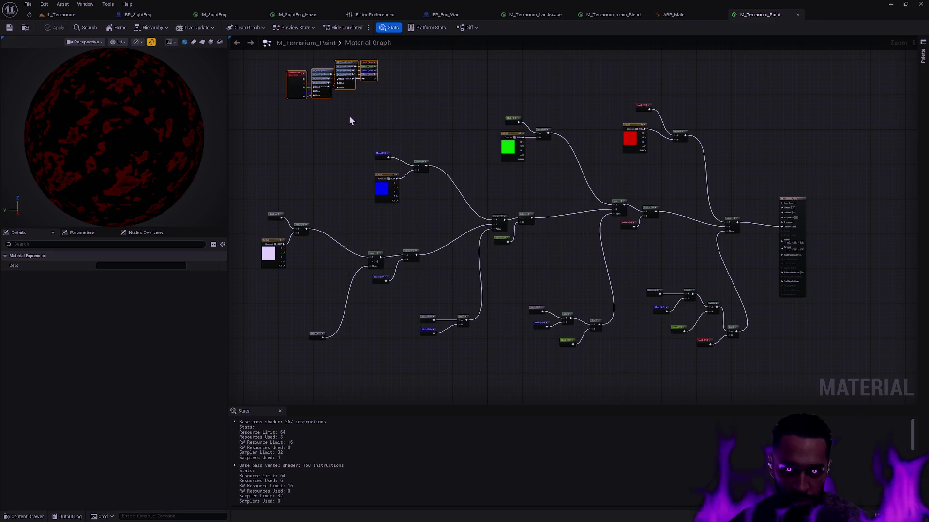
# Zoom and pan over the graph to check the Vertex Color cluster and blue layer nodes
pyautogui.scroll(5, 382, 266)
pyautogui.scroll(-5, 405, 270)
pyautogui.scroll(5, 405, 271)
pyautogui.moveTo(404, 271); pyautogui.dragTo(355, 147)
pyautogui.scroll(-4, 408, 173)
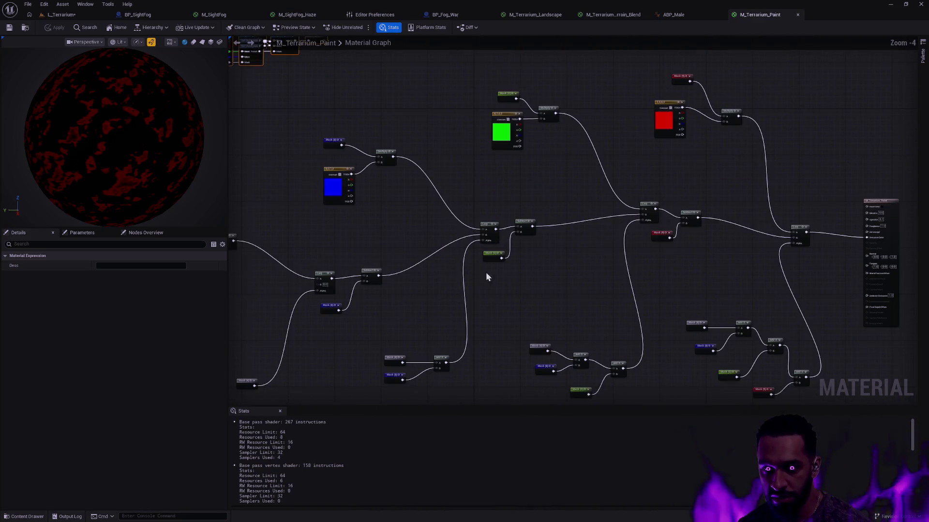
pyautogui.moveTo(408, 261)
pyautogui.mouseDown()
pyautogui.moveTo(443, 325)
pyautogui.moveTo(556, 383)
pyautogui.moveTo(523, 344)
pyautogui.mouseUp()
pyautogui.scroll(4, 524, 344)
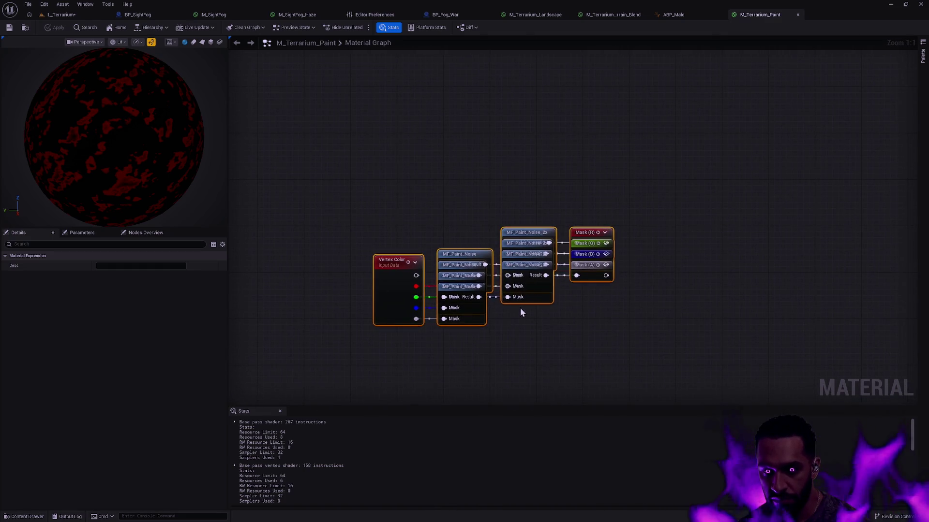
pyautogui.click(519, 309)
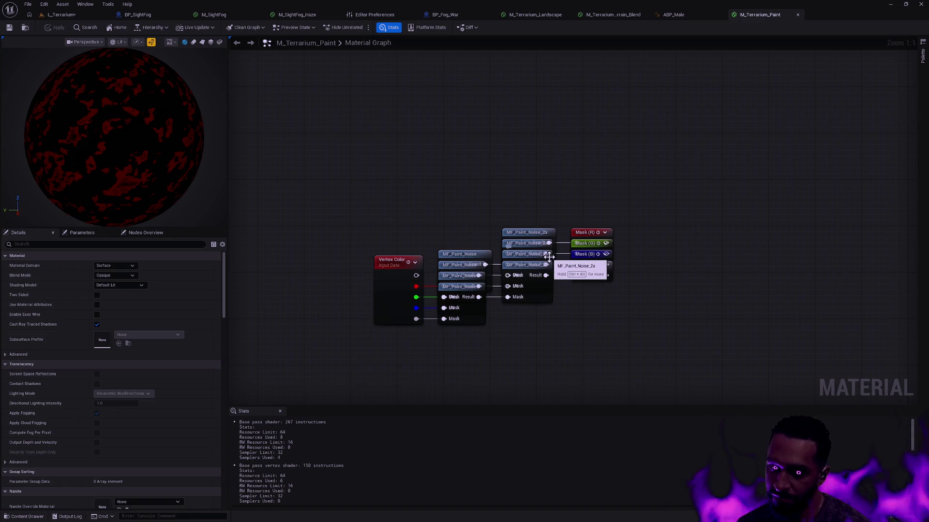
pyautogui.scroll(-1, 666, 313)
pyautogui.moveTo(666, 313)
pyautogui.mouseDown()
pyautogui.moveTo(568, 147)
pyautogui.moveTo(560, 149)
pyautogui.mouseUp()
pyautogui.moveTo(588, 231); pyautogui.dragTo(573, 112)
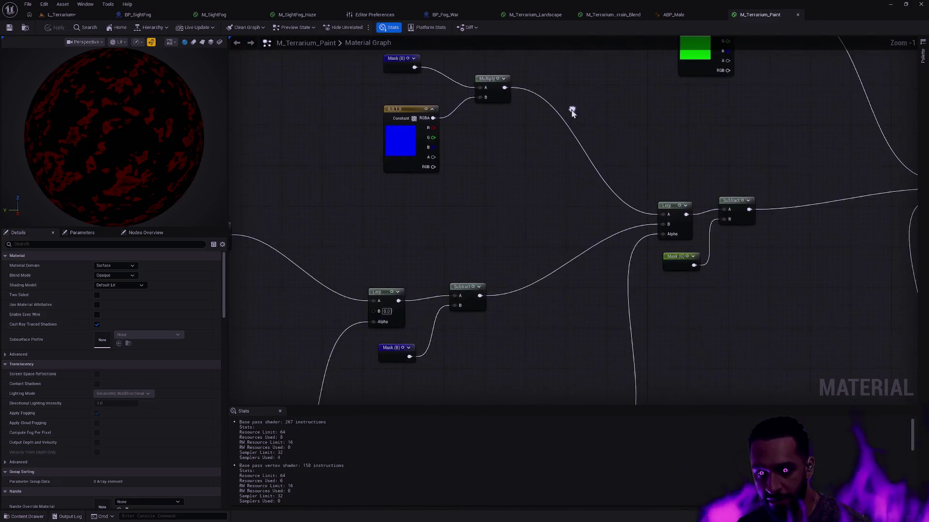
# Nudge the material output node up to align with the red, green, blue and pale Lerp chain
pyautogui.scroll(-3, 579, 135)
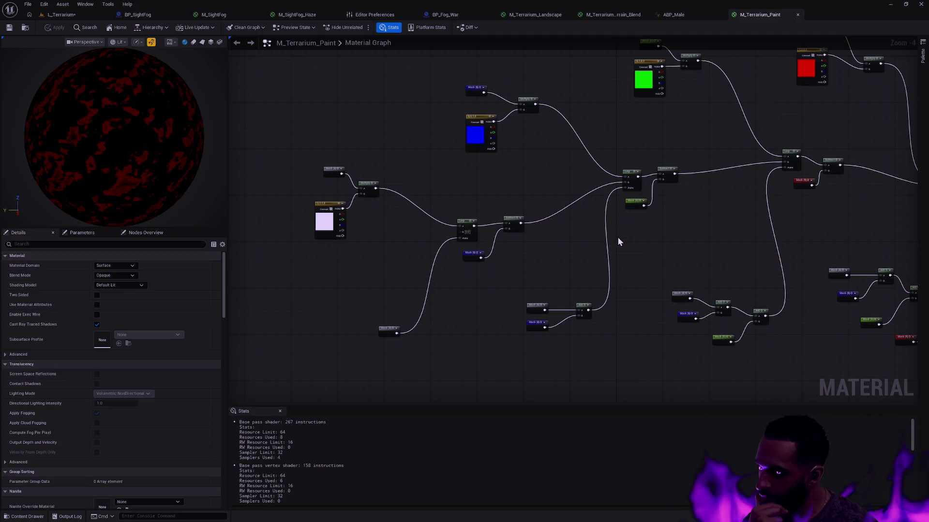
pyautogui.scroll(-3, 612, 241)
pyautogui.moveTo(663, 201)
pyautogui.mouseDown()
pyautogui.moveTo(591, 232)
pyautogui.moveTo(601, 202)
pyautogui.moveTo(634, 180)
pyautogui.moveTo(684, 204)
pyautogui.mouseUp()
pyautogui.scroll(3, 585, 230)
pyautogui.scroll(1, 584, 226)
pyautogui.scroll(-1, 583, 226)
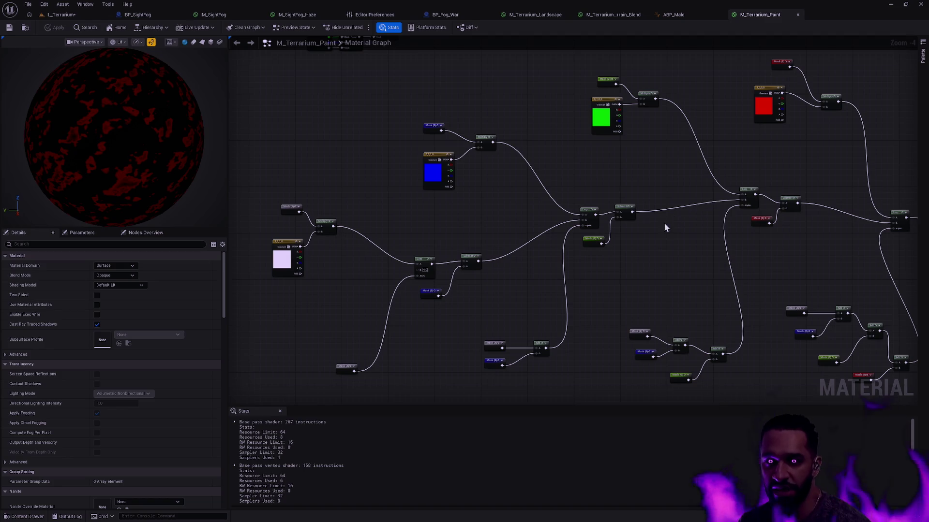
pyautogui.scroll(-6, 623, 265)
pyautogui.scroll(5, 642, 225)
pyautogui.moveTo(664, 223)
pyautogui.mouseDown()
pyautogui.moveTo(522, 215)
pyautogui.moveTo(540, 205)
pyautogui.moveTo(572, 209)
pyautogui.mouseUp()
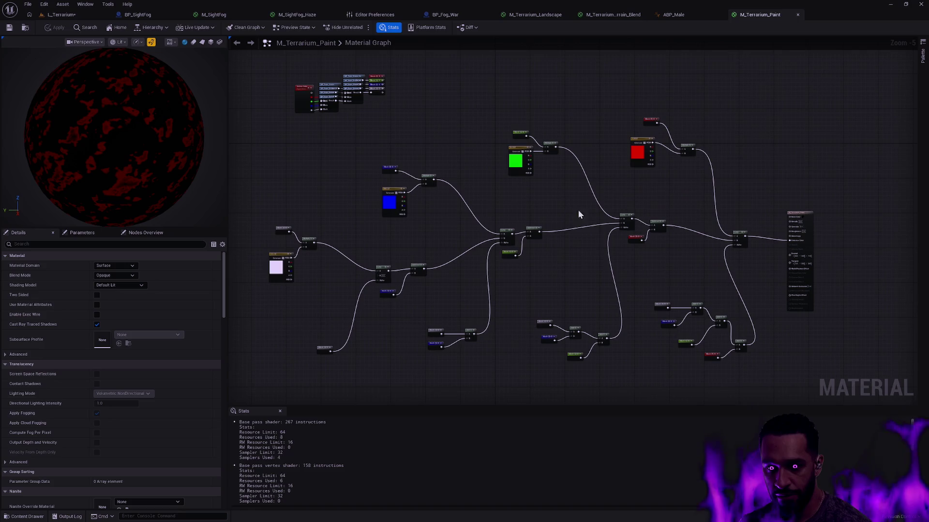
pyautogui.moveTo(801, 213); pyautogui.dragTo(805, 198)
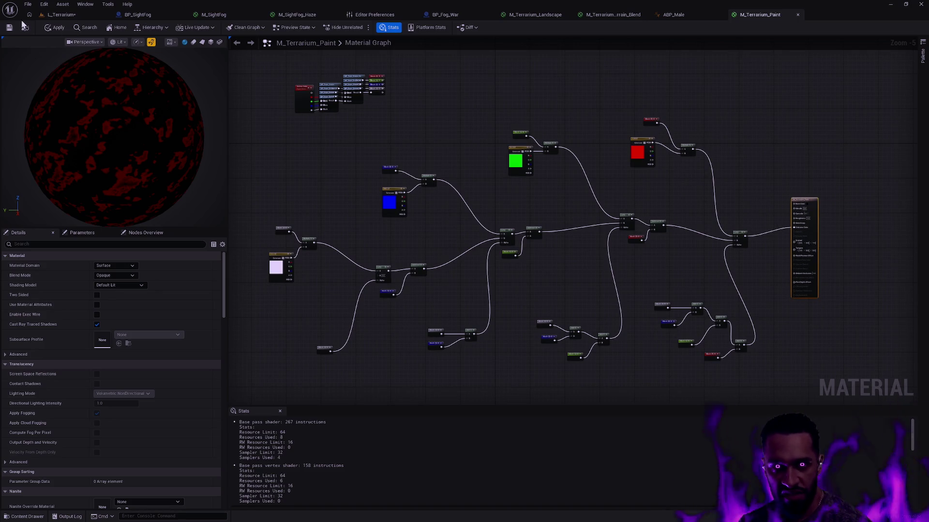
# Save the L_Terrarium level and pull the camera back over the terrarium
pyautogui.click(61, 15)
pyautogui.click(9, 28)
pyautogui.moveTo(341, 69)
pyautogui.mouseDown()
pyautogui.moveTo(341, 135)
pyautogui.moveTo(329, 87)
pyautogui.moveTo(329, 126)
pyautogui.moveTo(309, 150)
pyautogui.moveTo(387, 184)
pyautogui.moveTo(570, 237)
pyautogui.mouseUp()
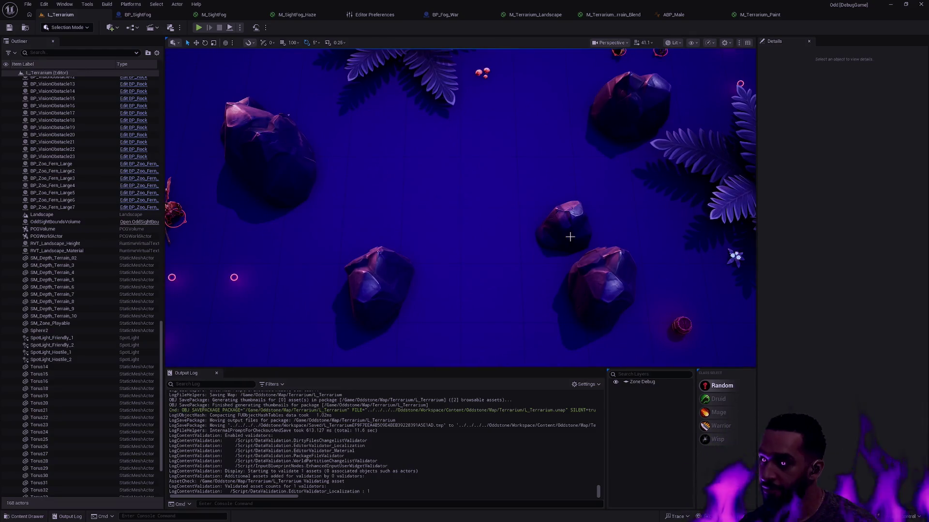